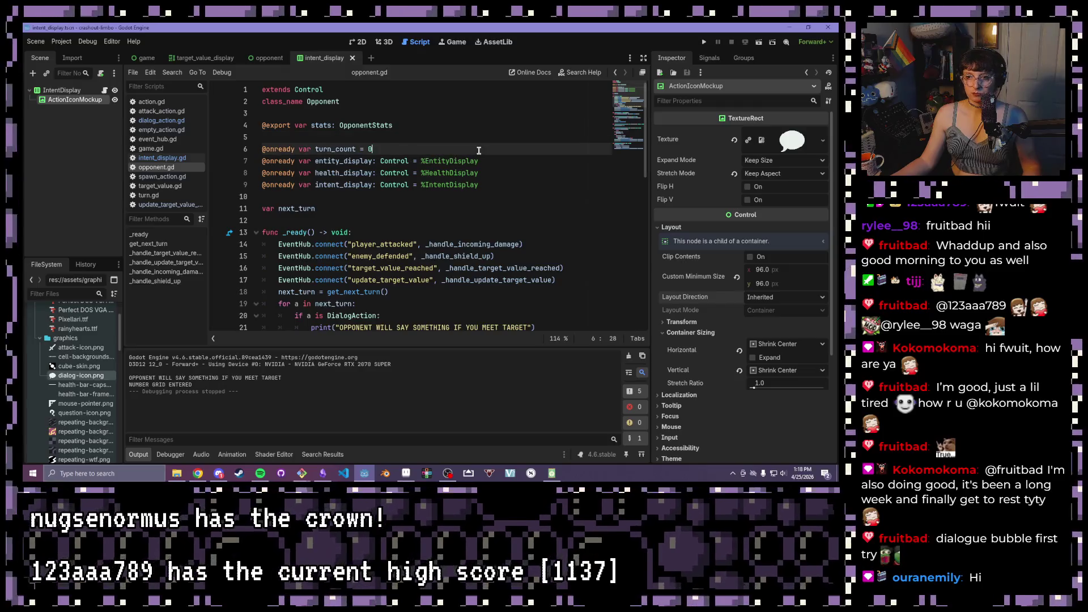
Open intent_display.gd and select its empty _ready function stub.
left_click(162, 158)
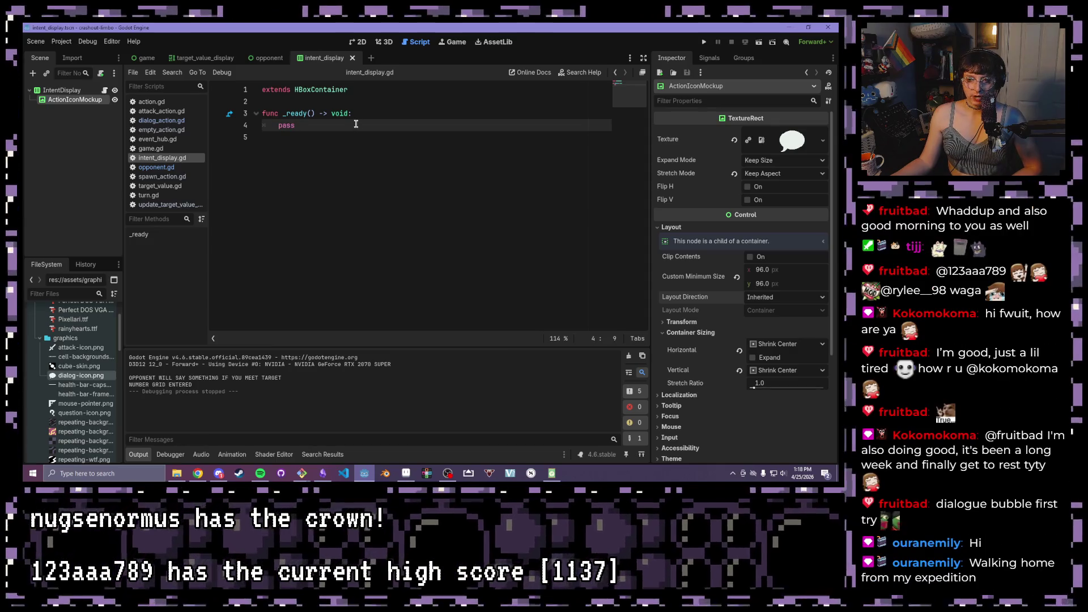
mouse_move(351, 124)
left_mouse_down()
mouse_move(204, 101)
mouse_move(207, 110)
left_mouse_up()
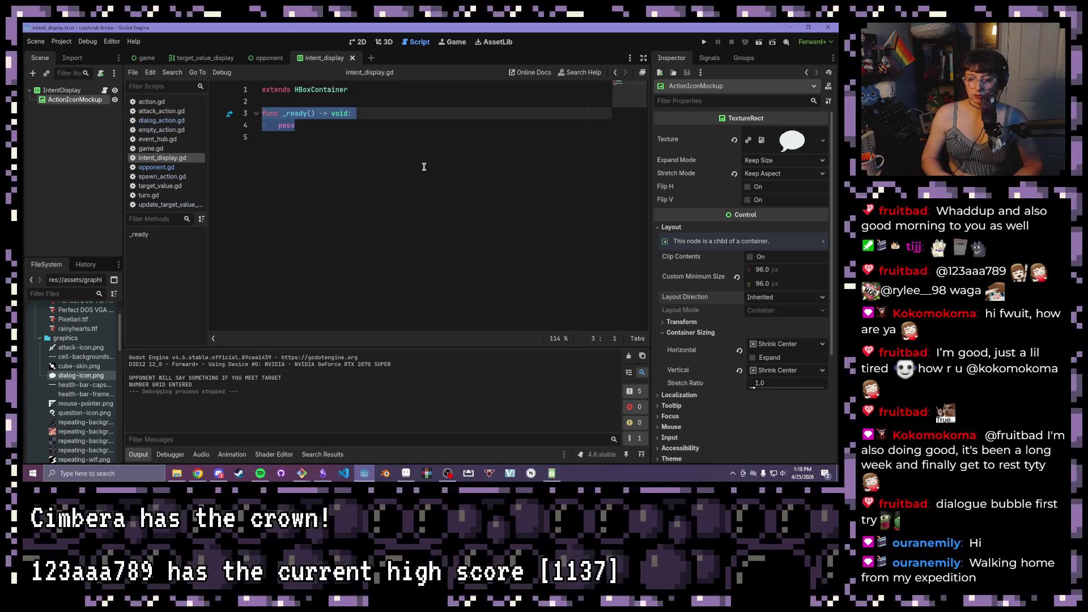
Replace the _ready stub with func update_intent(actions: Array[Action]) -> void: holding a pass placeholder.
key("Delete")
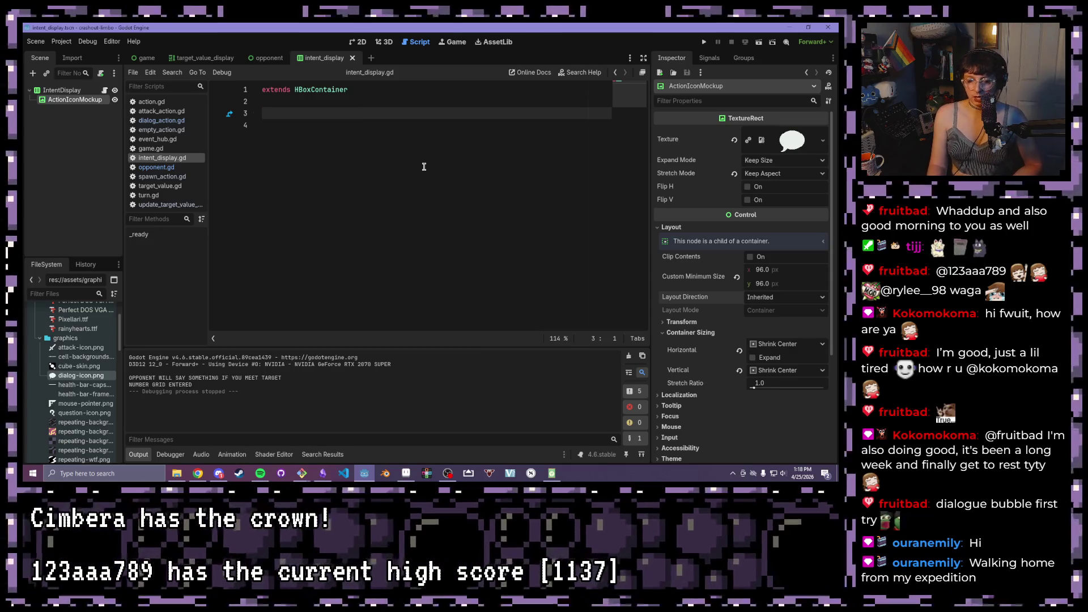
type("func update_inte")
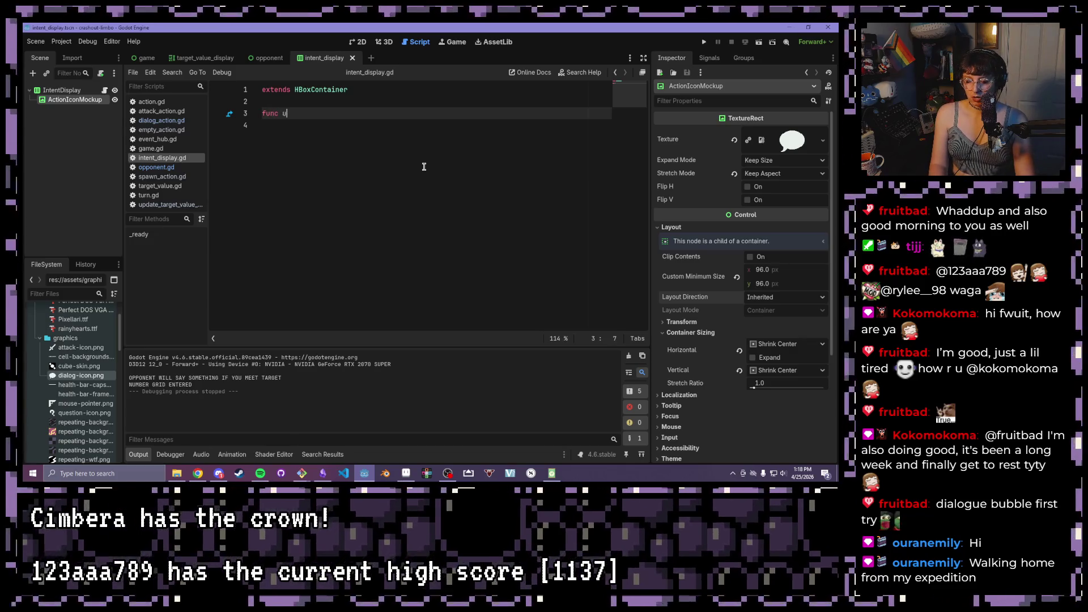
type("nt(")
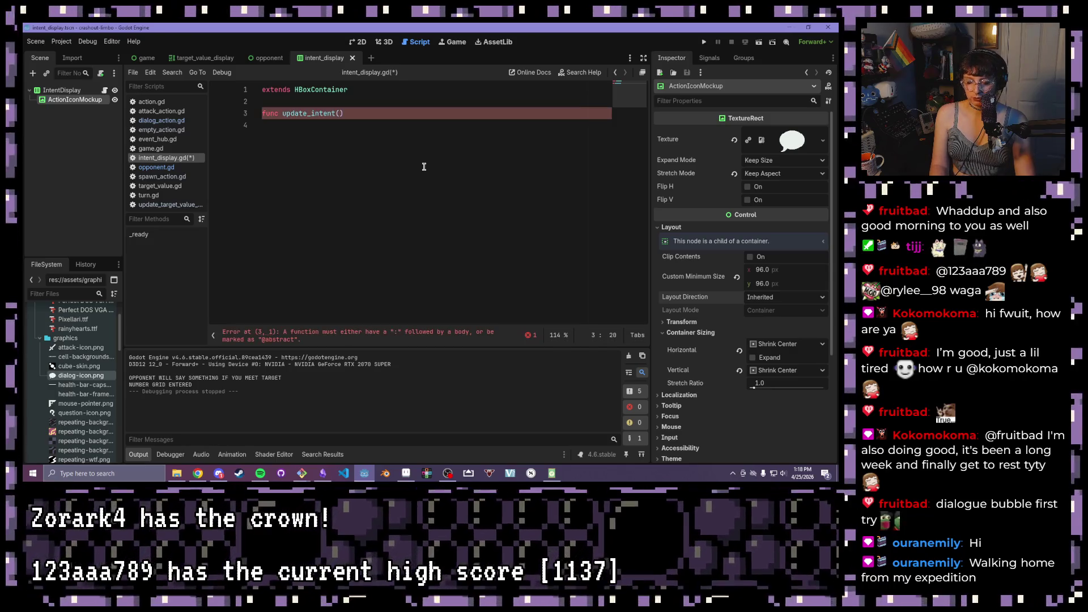
type("actions: ")
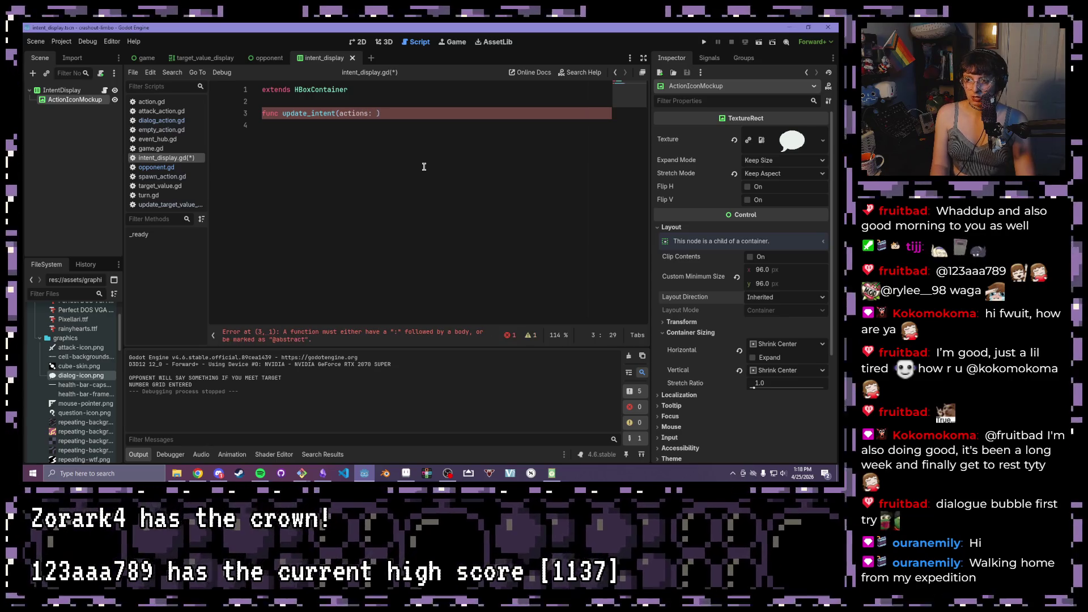
type("Array[")
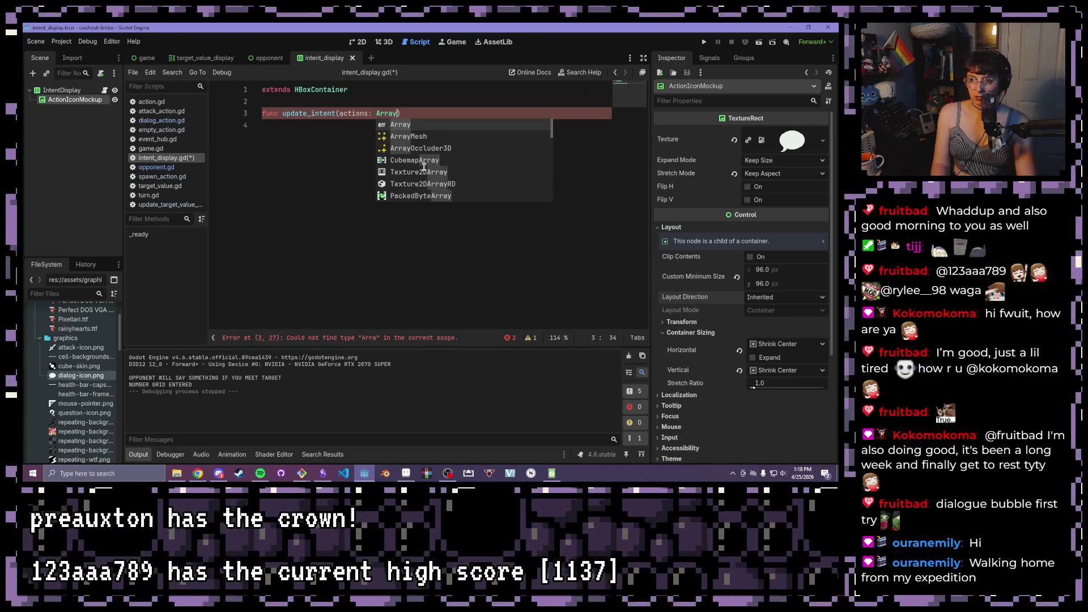
type("Action])")
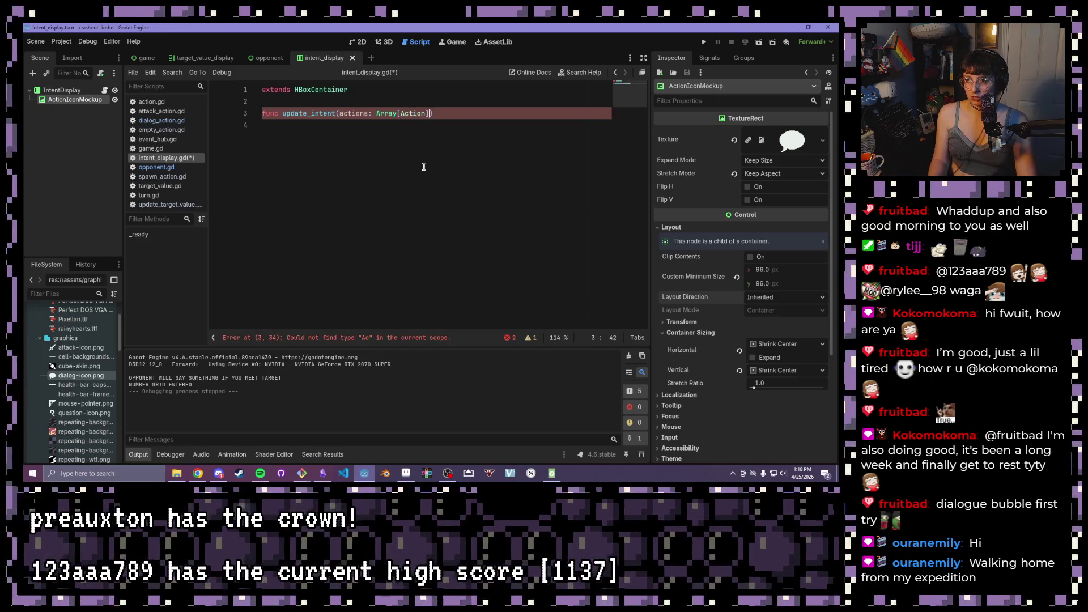
type(" -> void:")
key("Return")
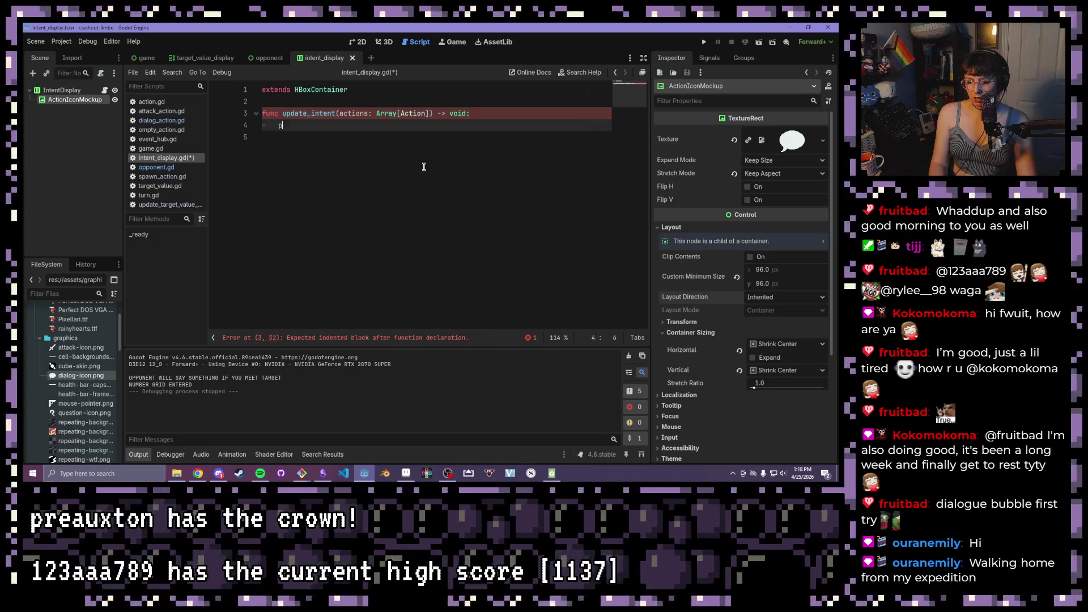
type("pass")
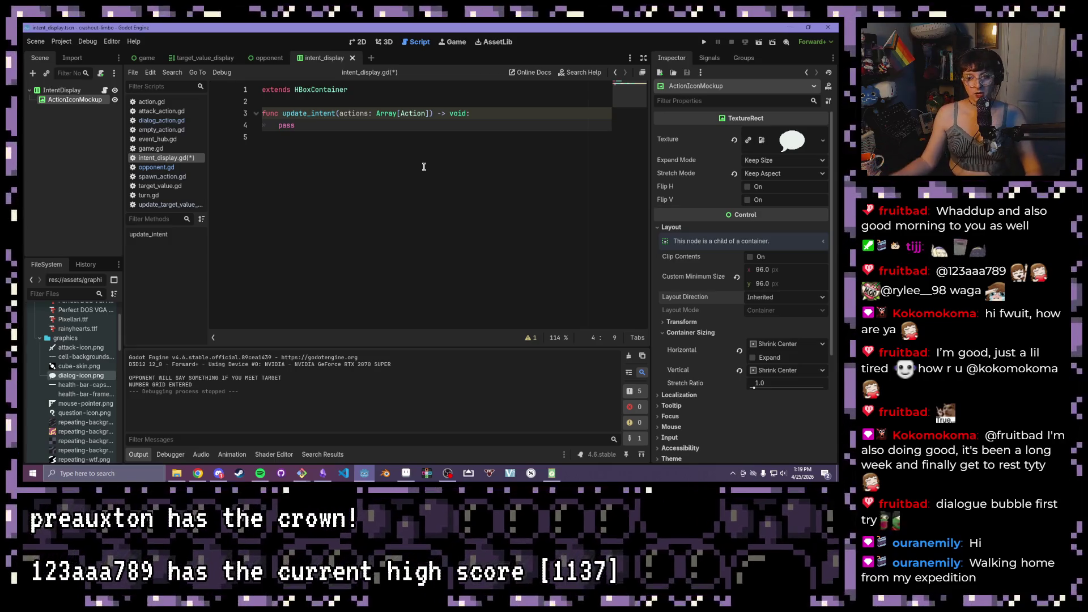
left_click(424, 166)
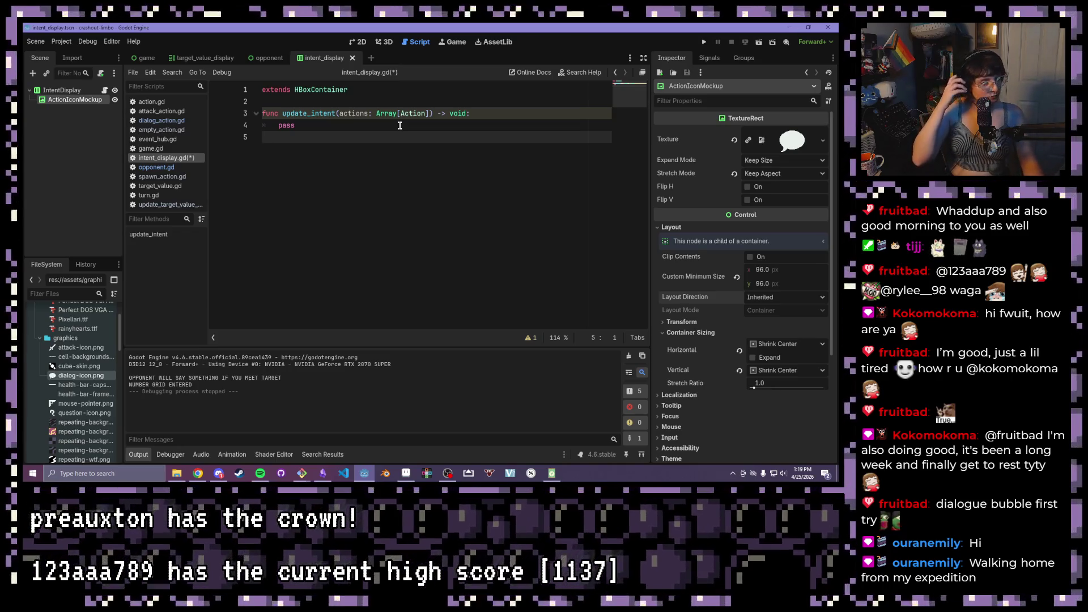
left_click(391, 125)
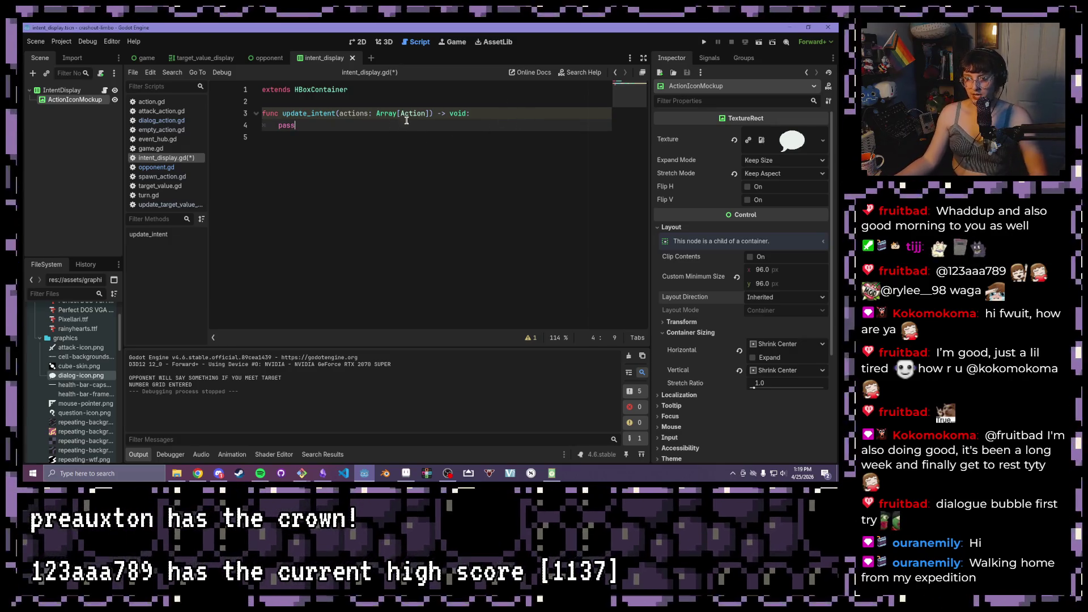
left_click_drag(365, 120, 278, 124)
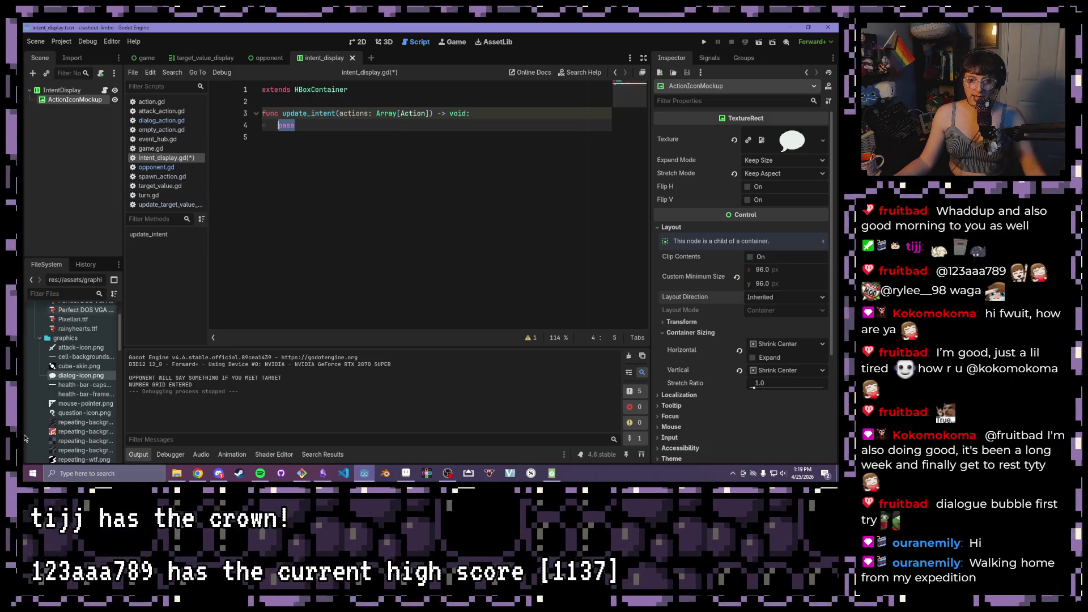
In dialog_action.gd, add a var icon: Texture2D below the message variable.
left_click(40, 338)
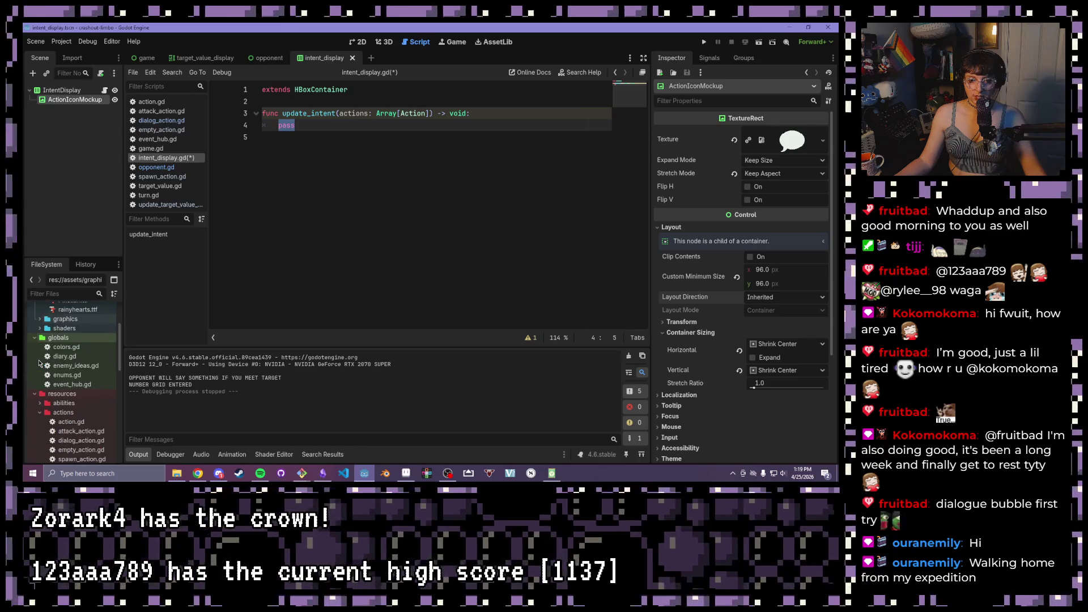
scroll(57, 374, "down", 3)
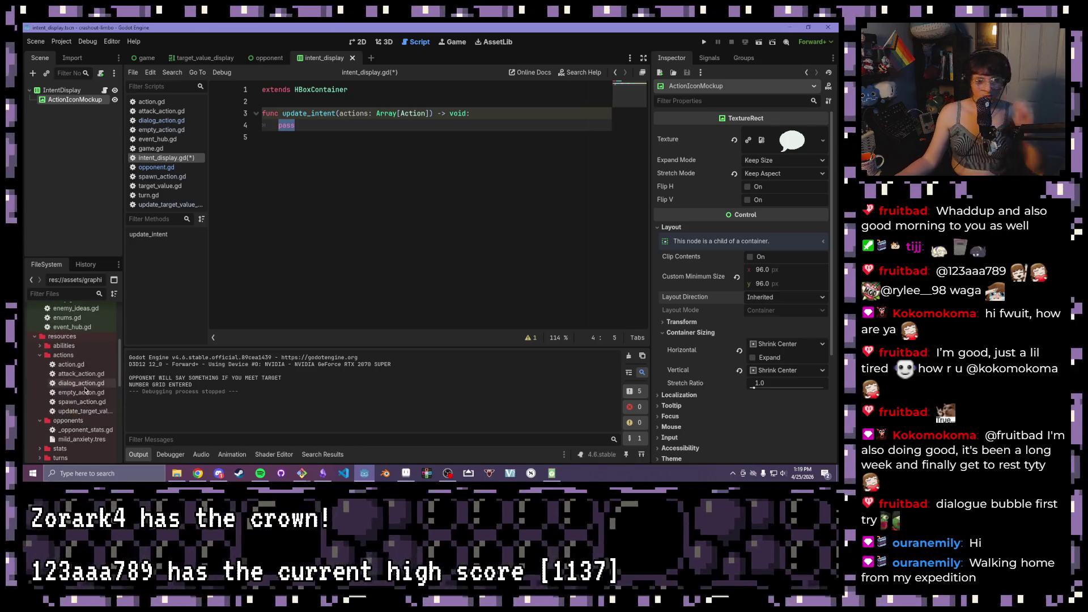
double_click(82, 383)
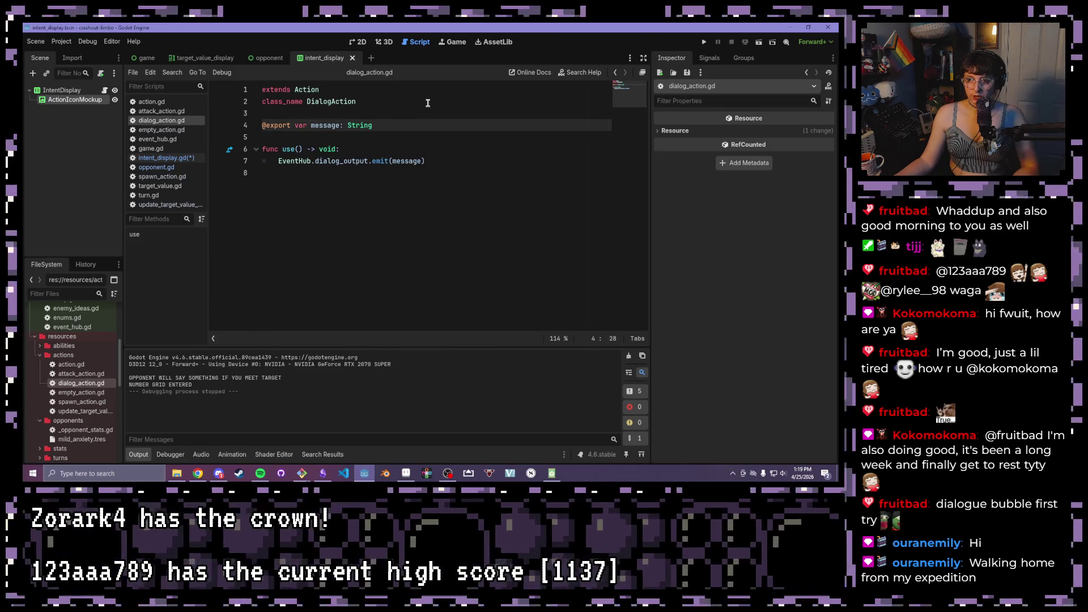
left_click(428, 103)
left_click(434, 128)
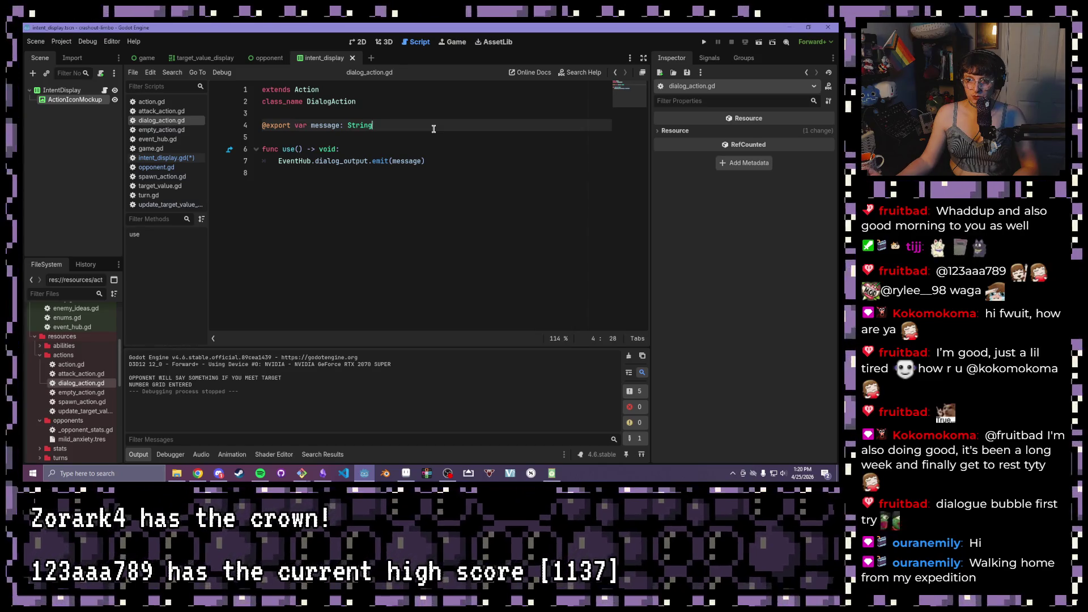
key("Return")
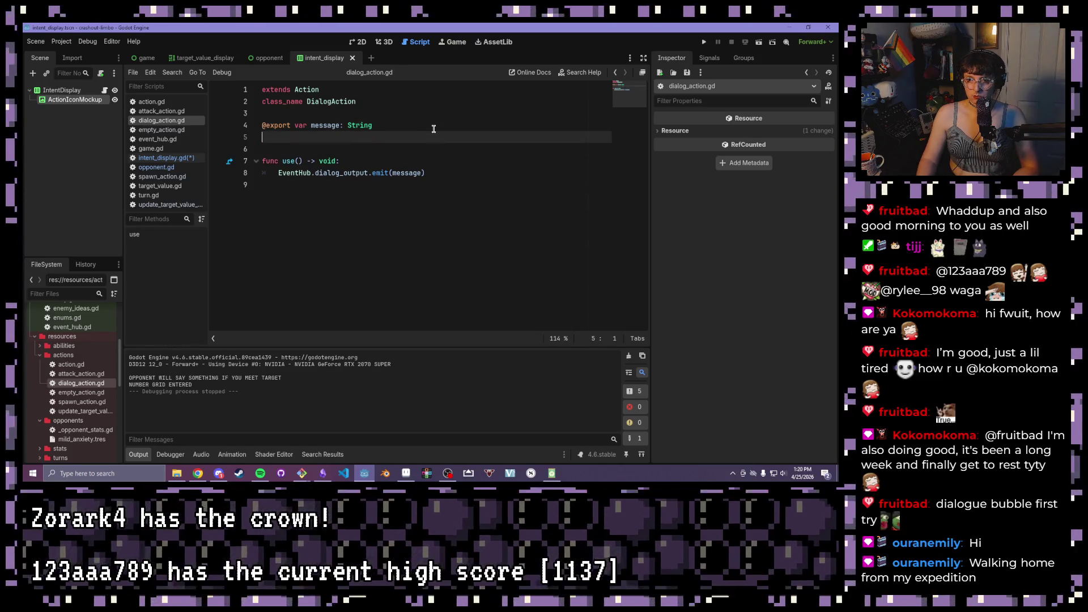
type("var")
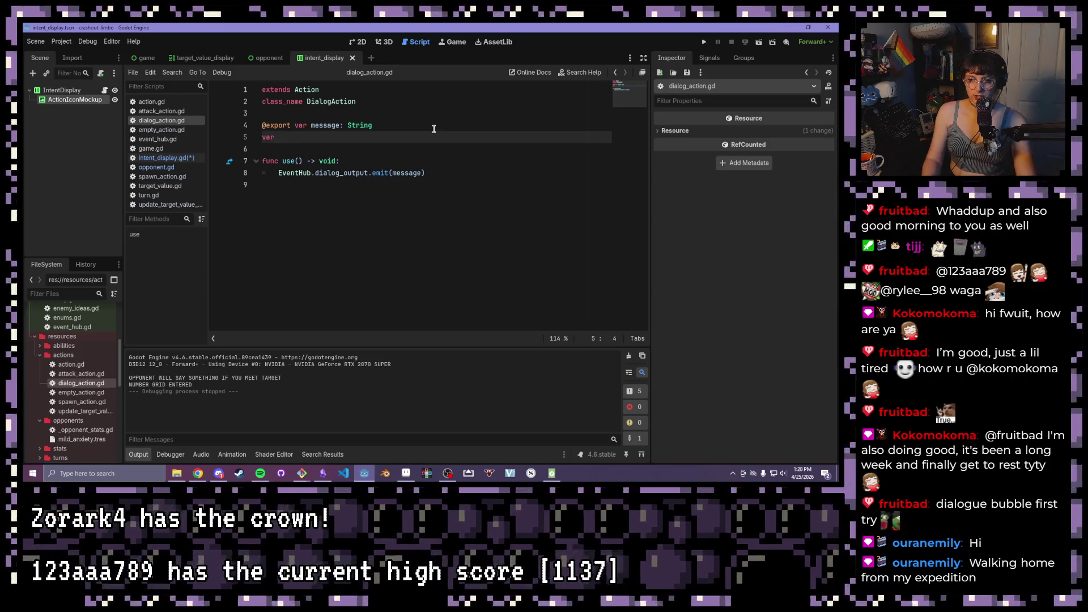
type(" icon")
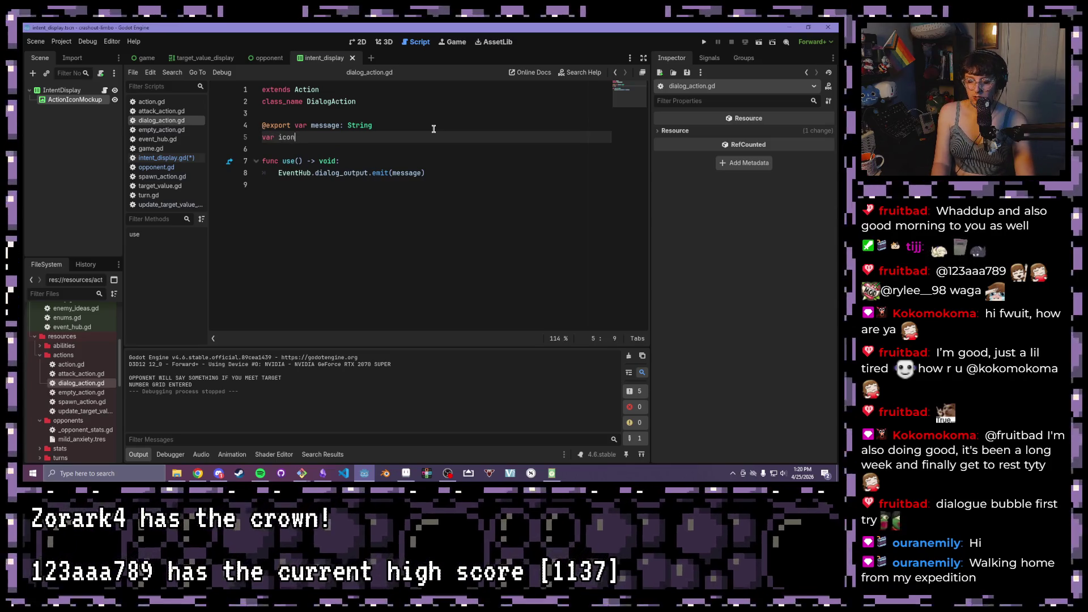
type(": Text")
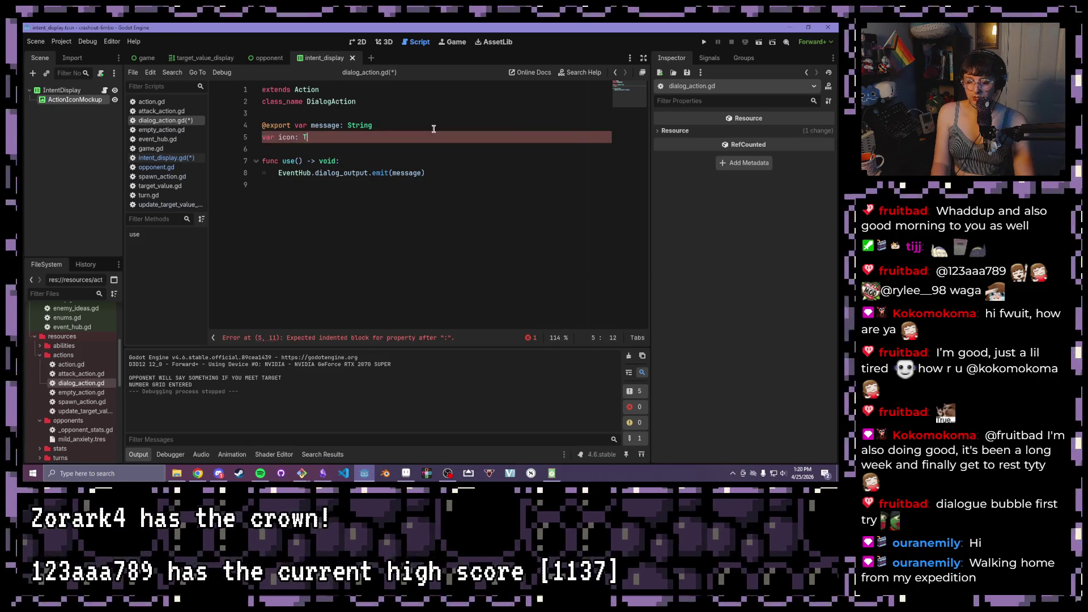
type("ure")
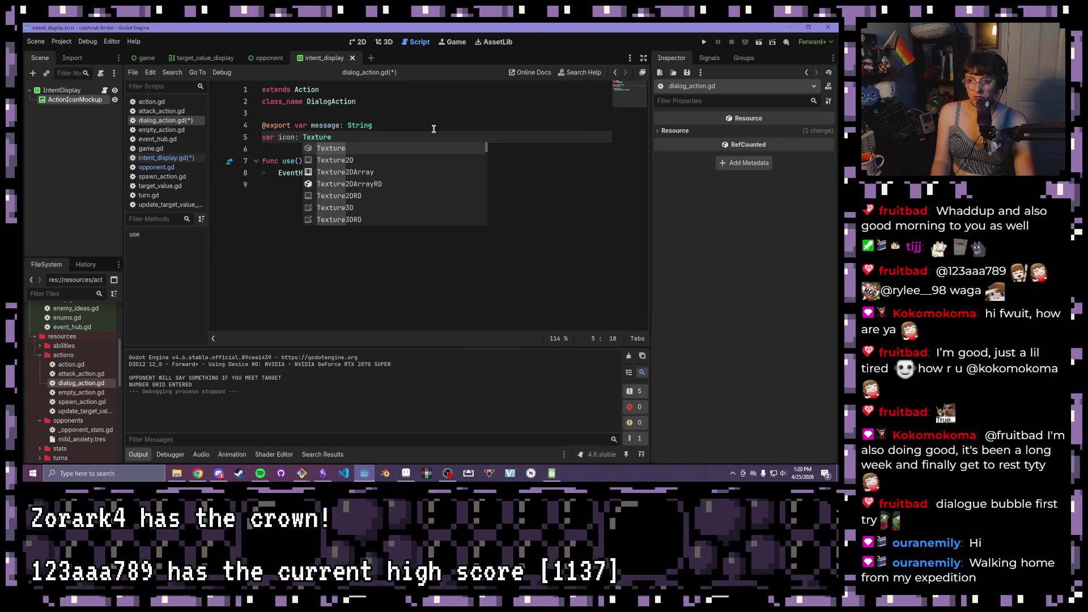
key("Down")
key("Return")
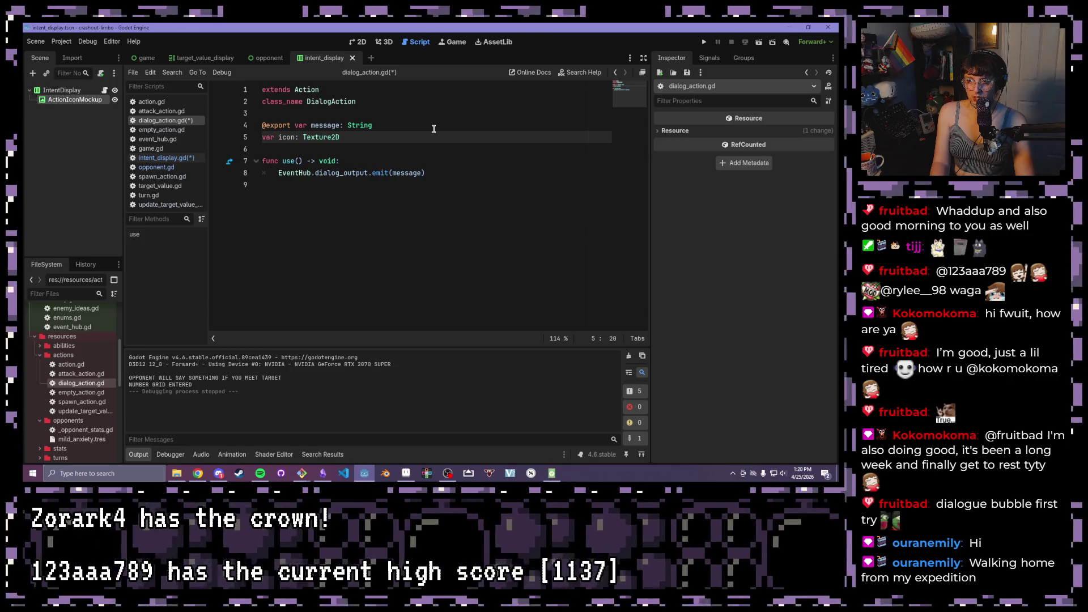
Make icon preload dialog-icon.png from the graphics folder and save dialog_action.gd.
type("preload(")
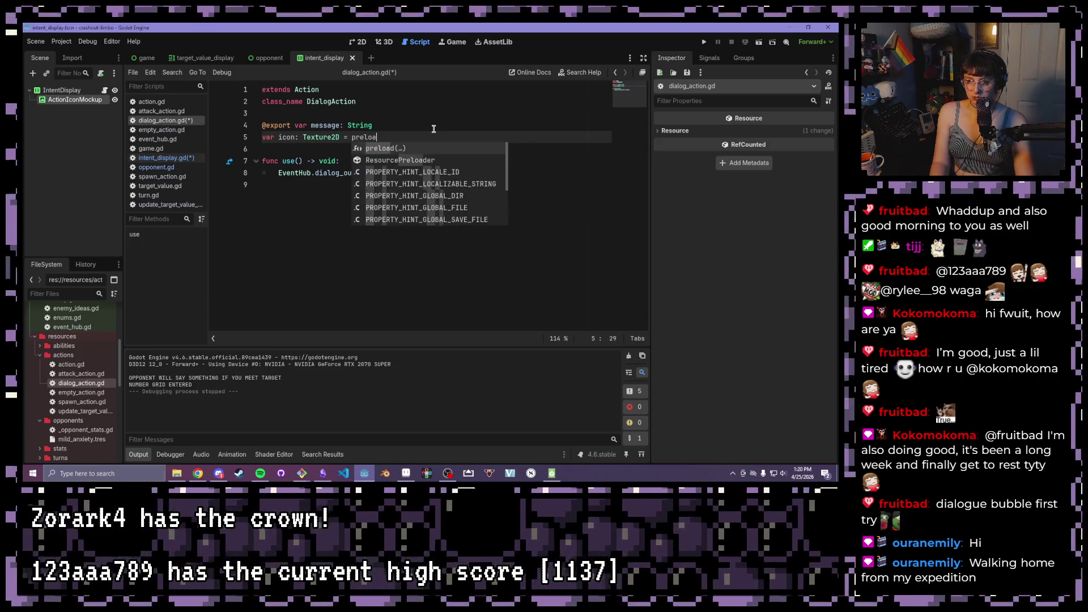
scroll(74, 380, "up", 10)
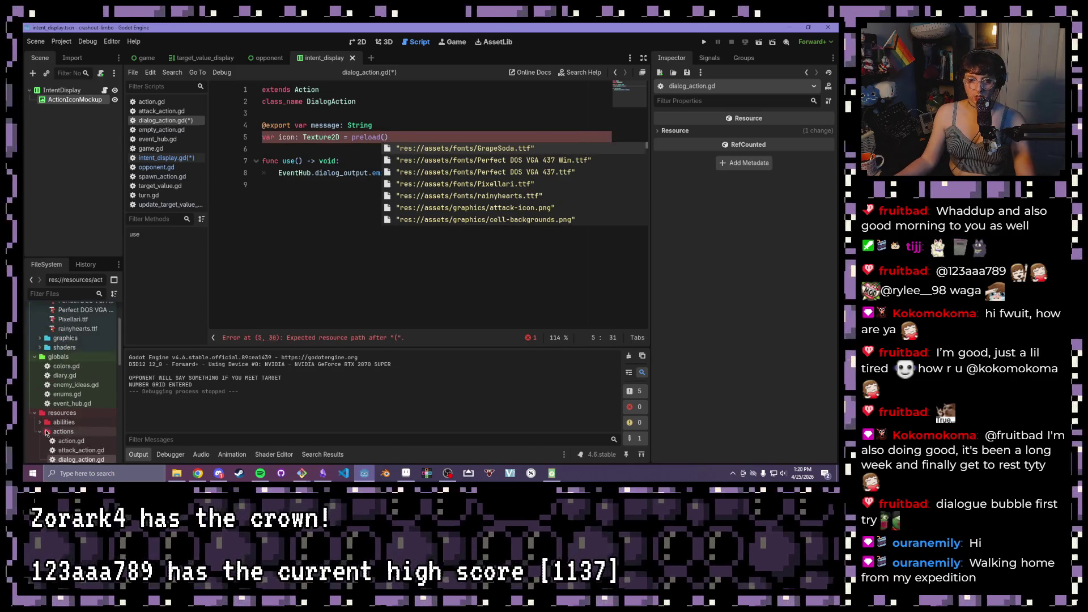
left_click(38, 396)
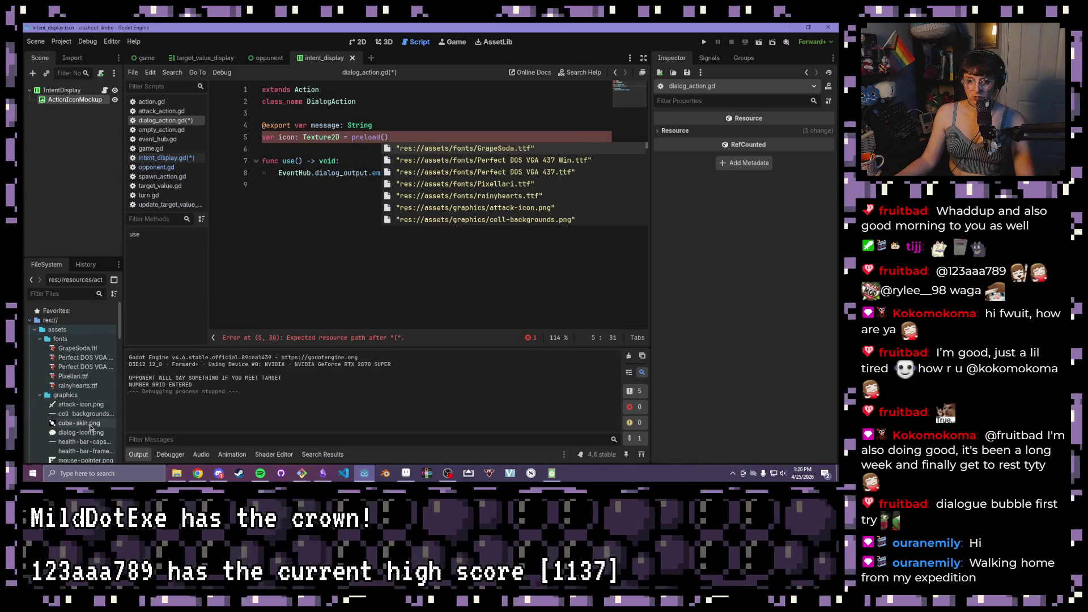
mouse_move(81, 432)
left_mouse_down()
mouse_move(385, 244)
mouse_move(386, 135)
left_mouse_up()
left_click(559, 142)
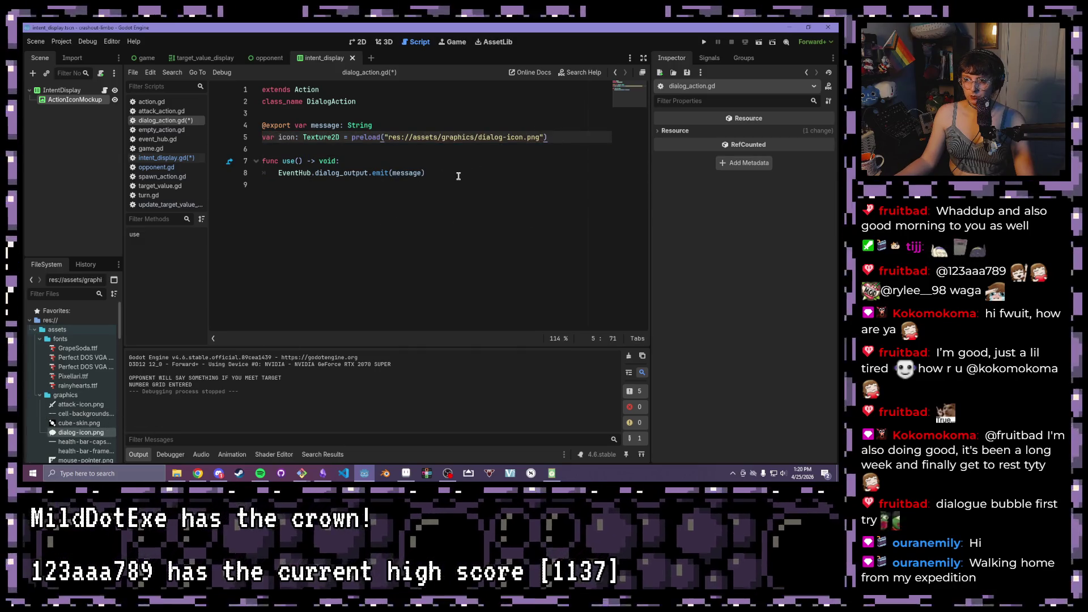
key("ctrl+s")
Look over the dialog_action.gd lines, then return to intent_display.gd.
left_click(309, 146)
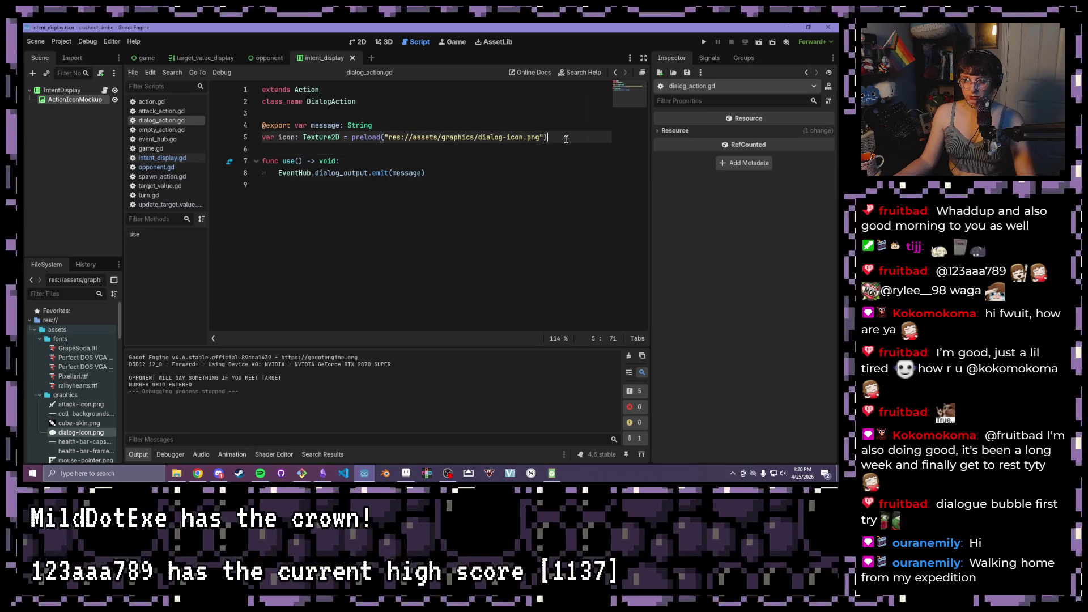
key("Up")
key("Up")
key("shift+Down")
left_click(313, 161)
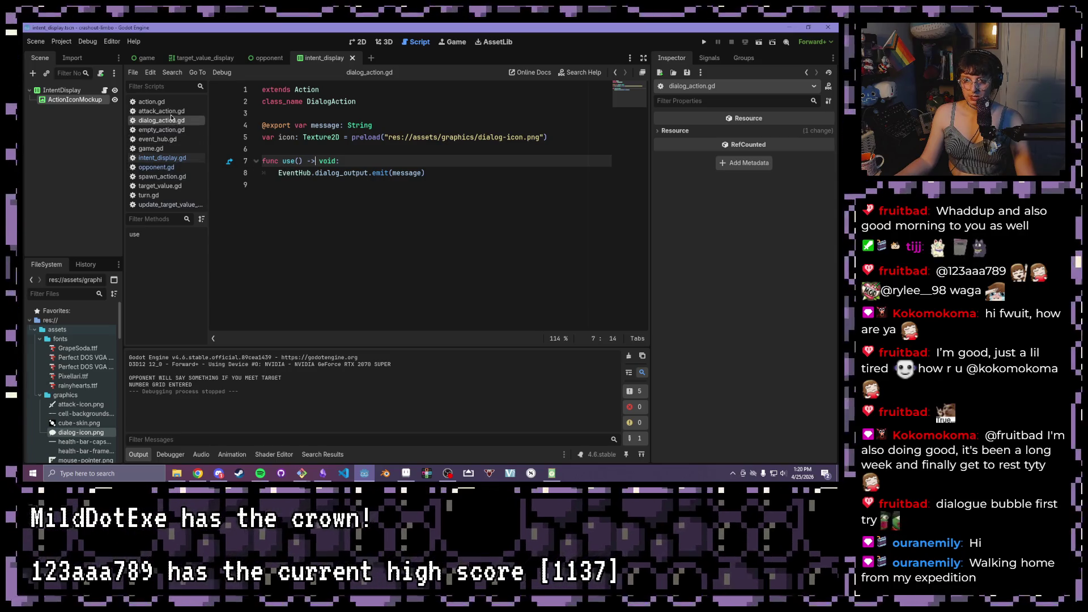
left_click(162, 157)
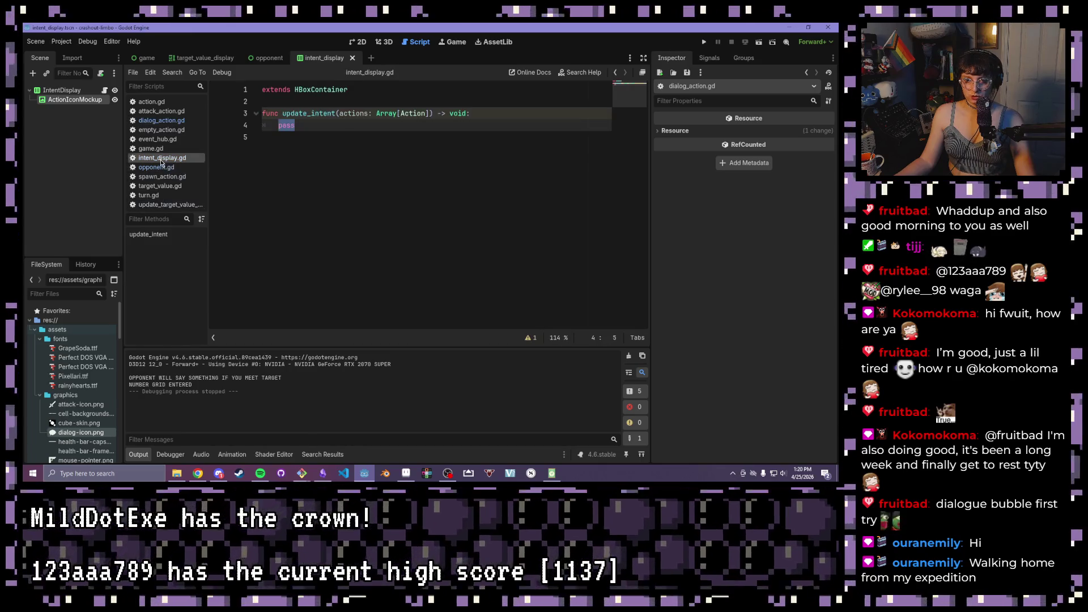
Replace pass in update_intent with a 'for a in actions:' loop.
double_click(279, 126)
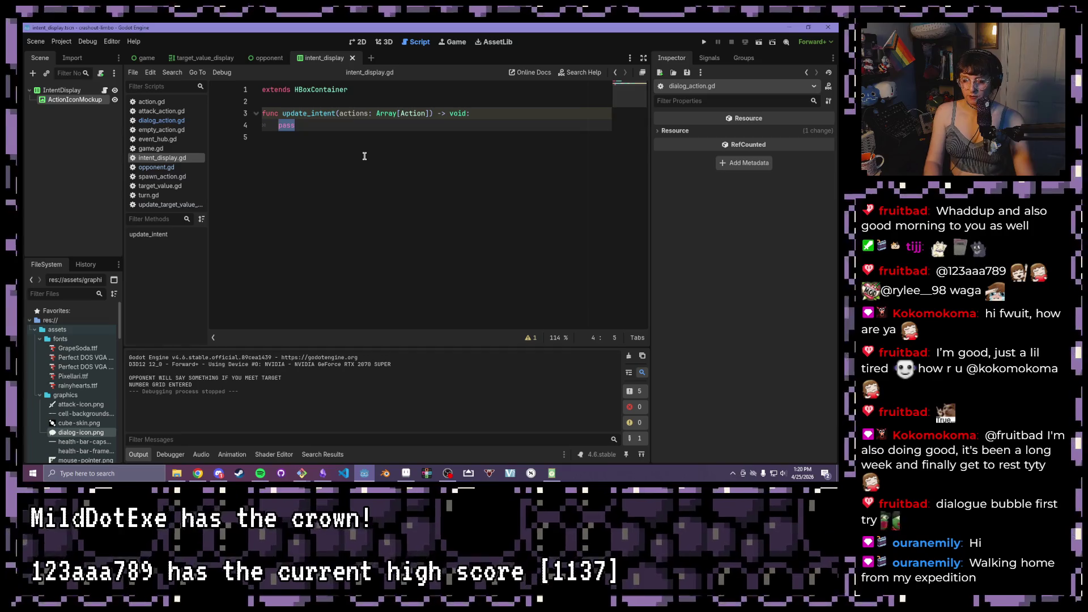
type("for a in a")
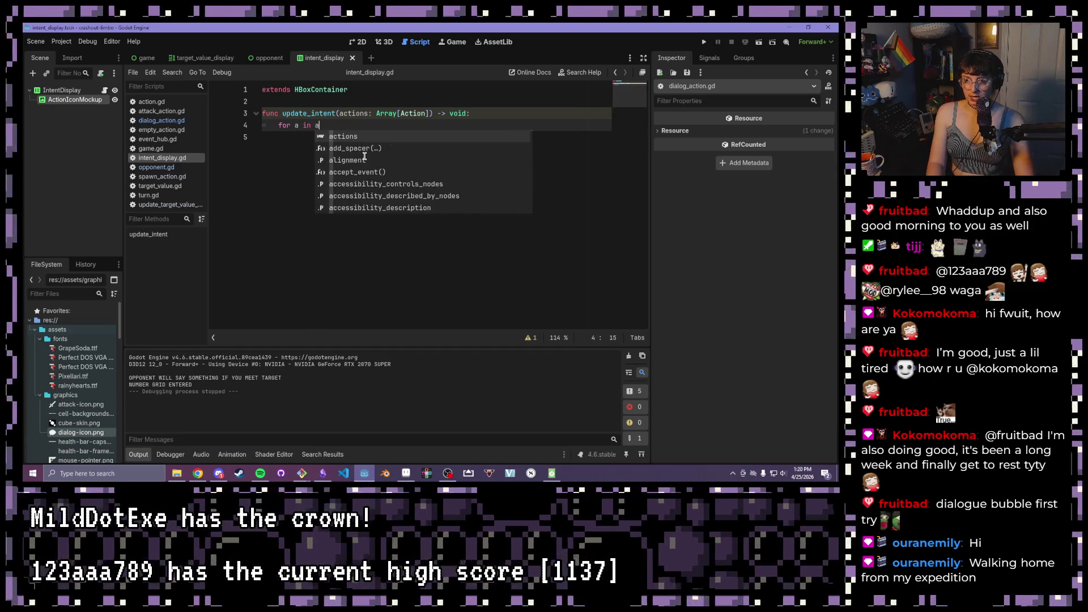
type("ctions:")
key("Return")
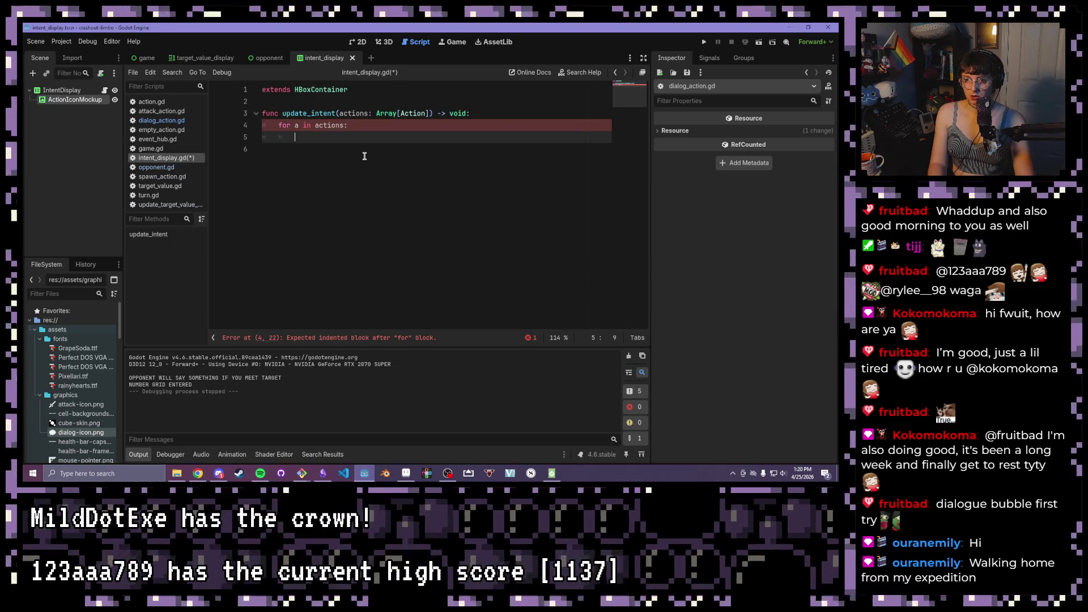
Inside the loop, declare var text_rect: TextureRect = TextureRect.new().
type("var")
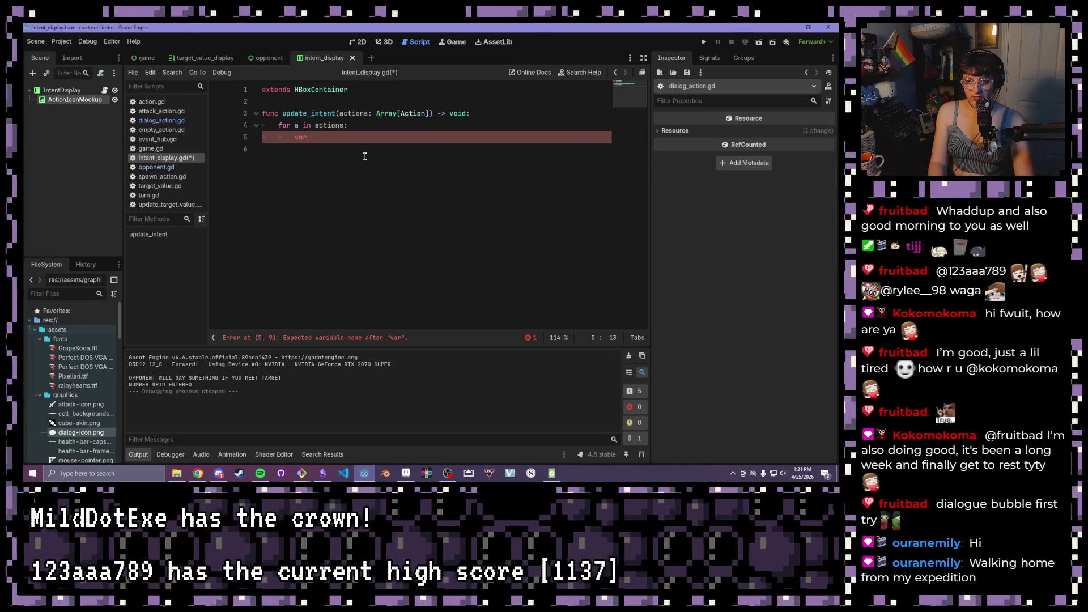
type("text_rect ")
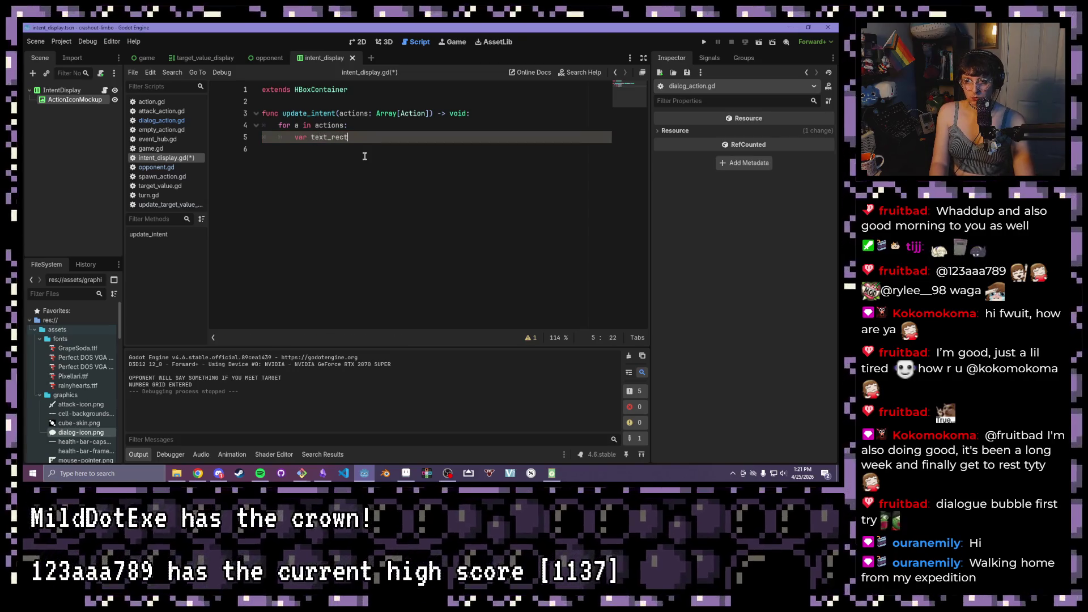
type("= Te")
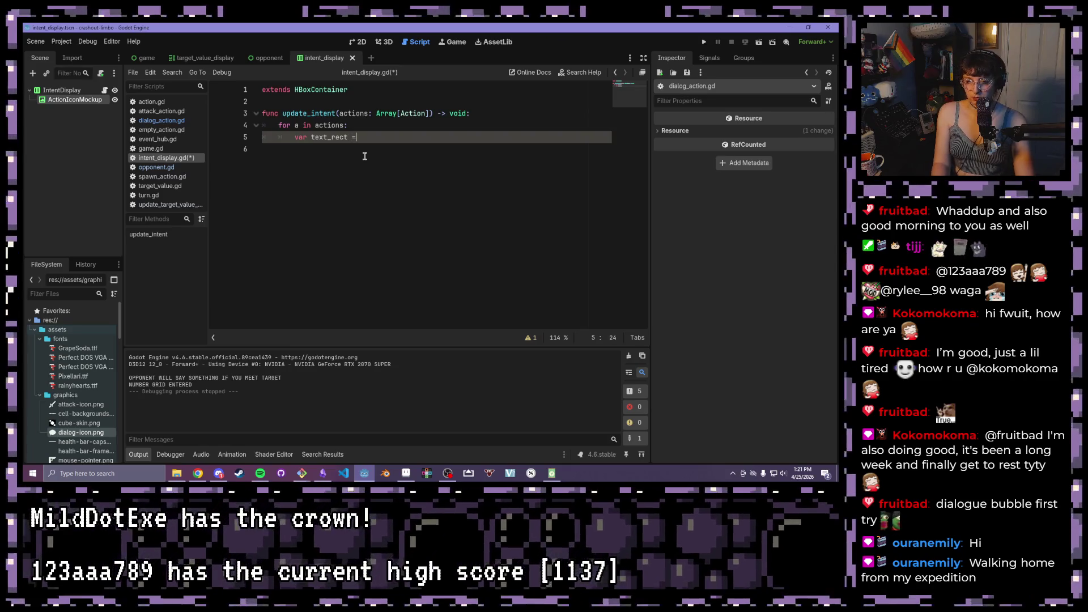
scroll(365, 156, "down", 10)
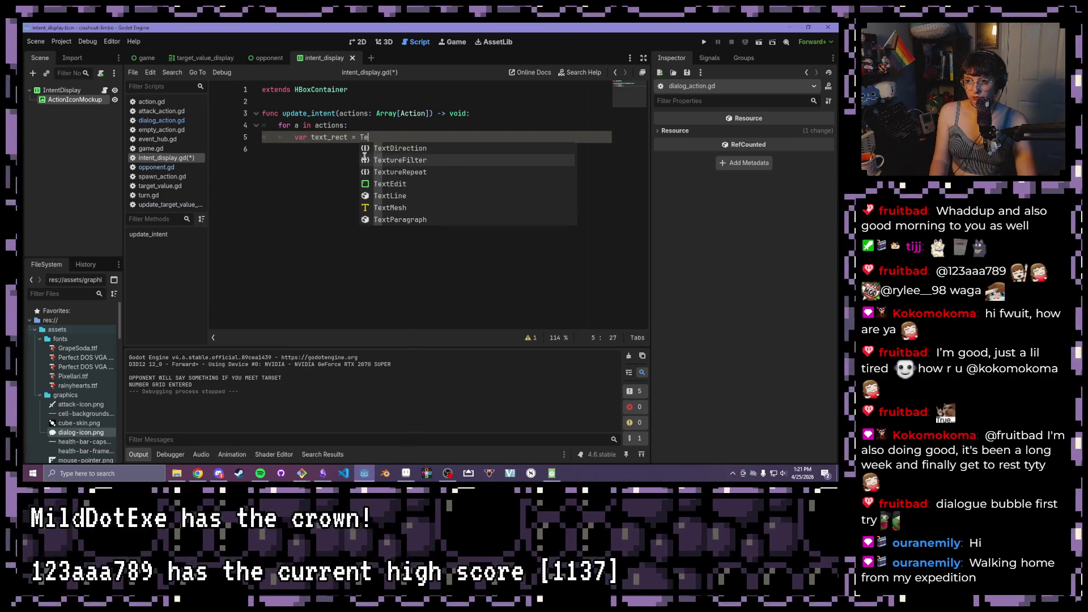
scroll(365, 157, "down", 3)
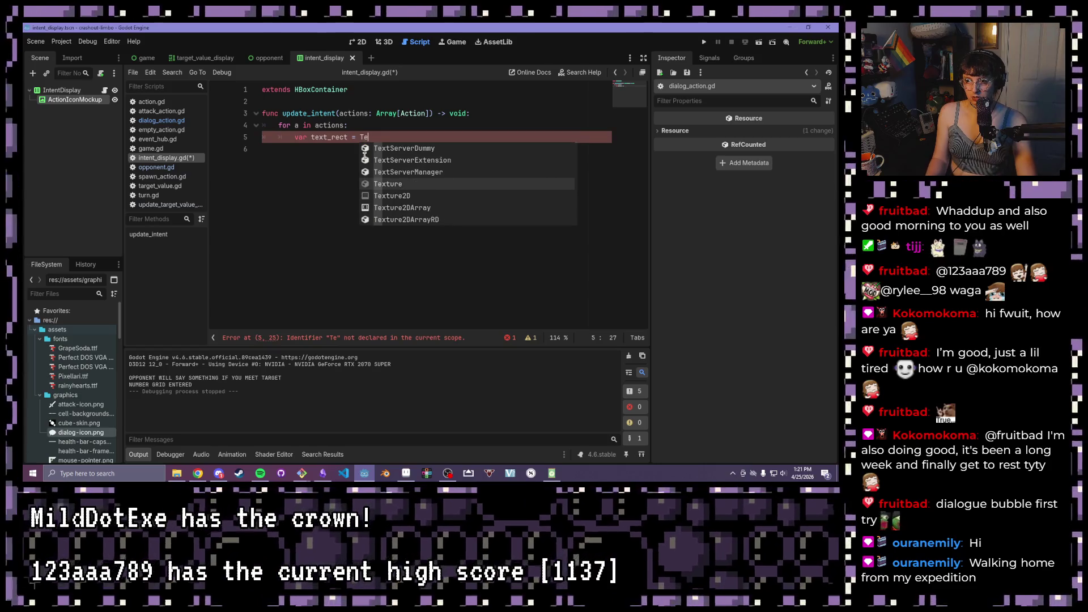
scroll(365, 156, "up", 1)
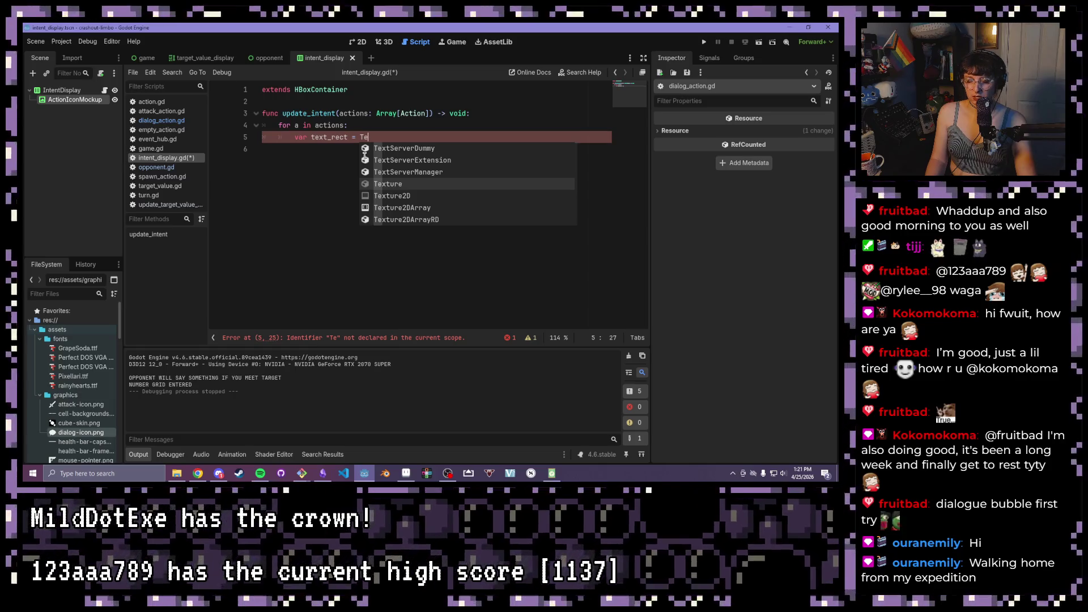
key("BackSpace")
key("BackSpace")
key("BackSpace")
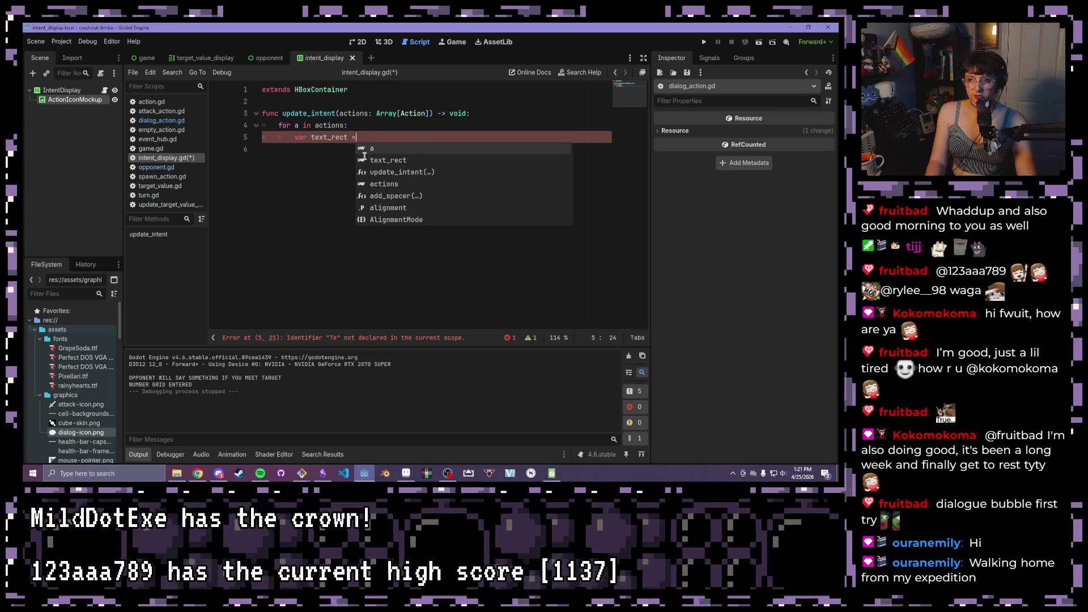
key("Left")
key("Left")
type(": Text")
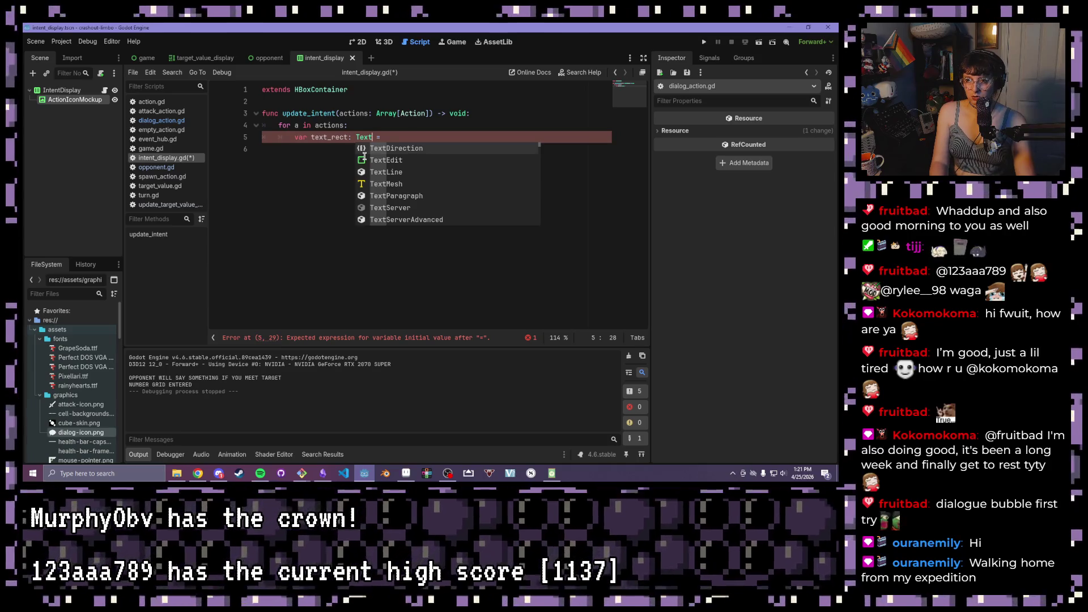
type("ureRect = ")
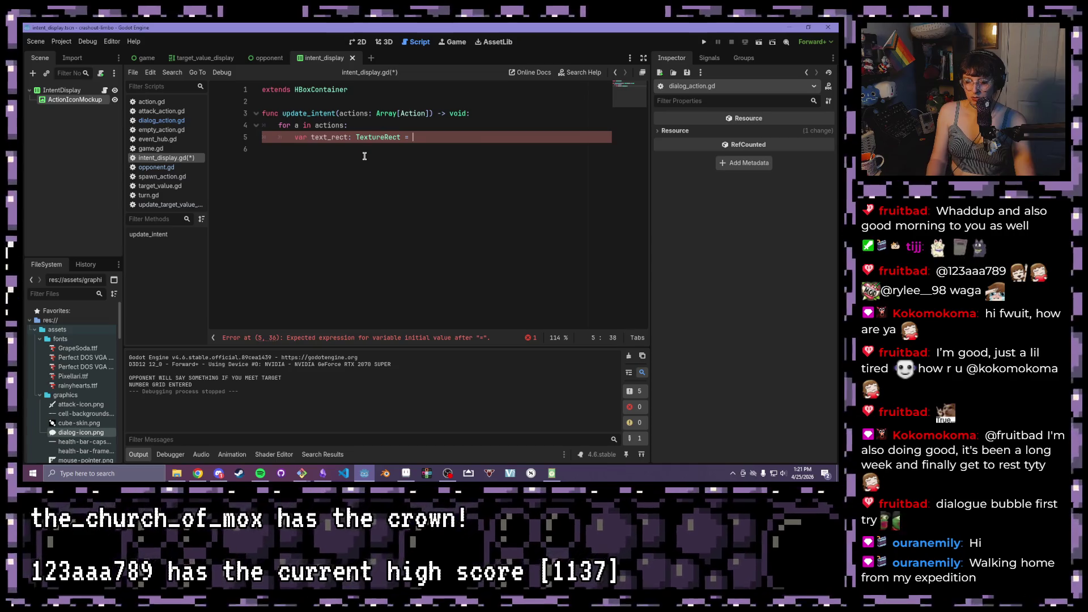
type("Texture")
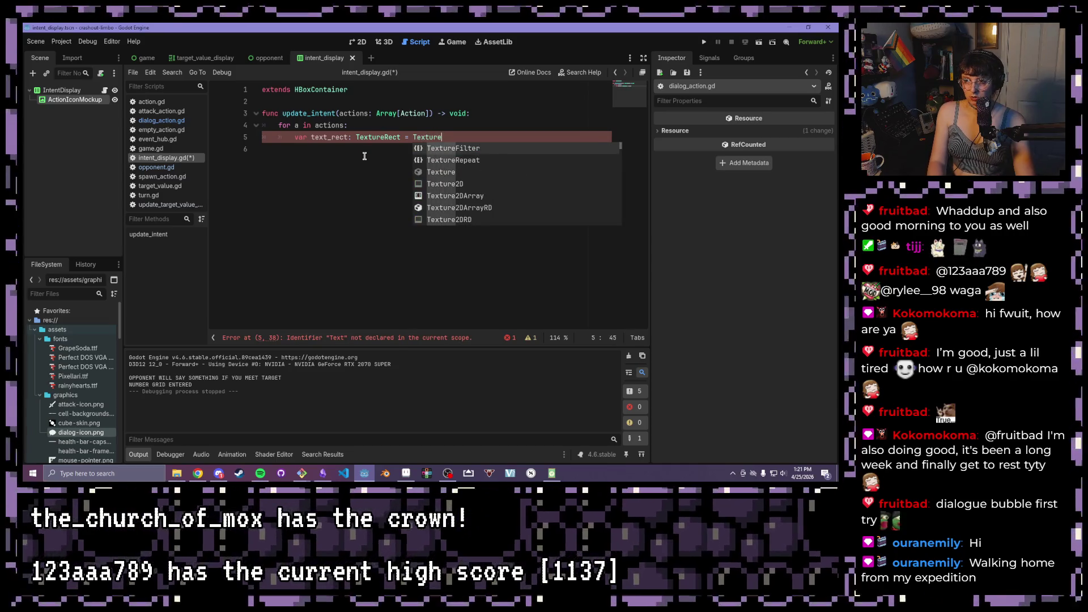
type("Rect")
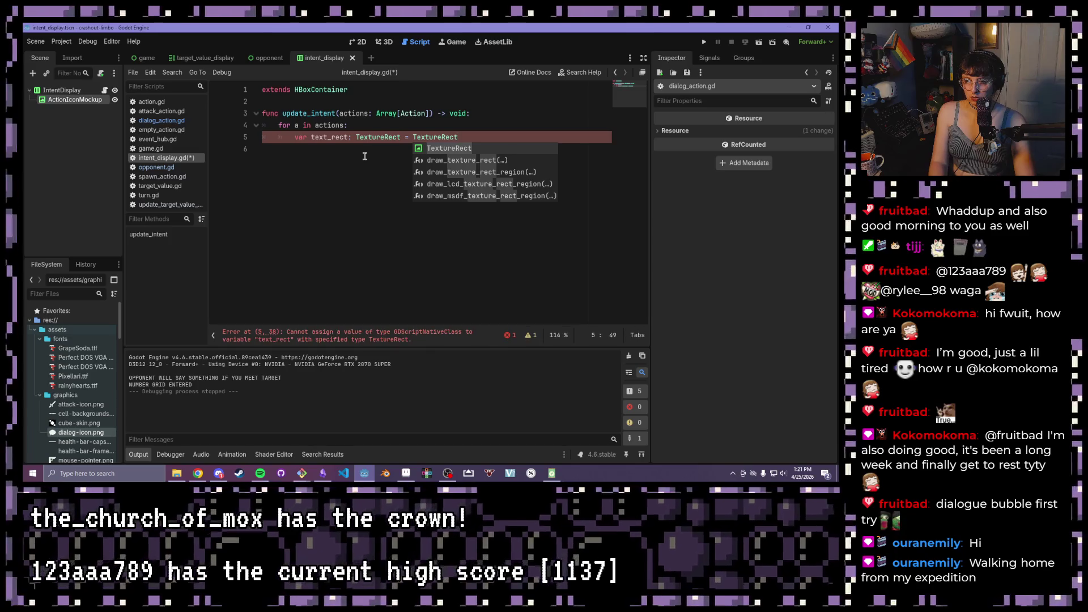
type(".new")
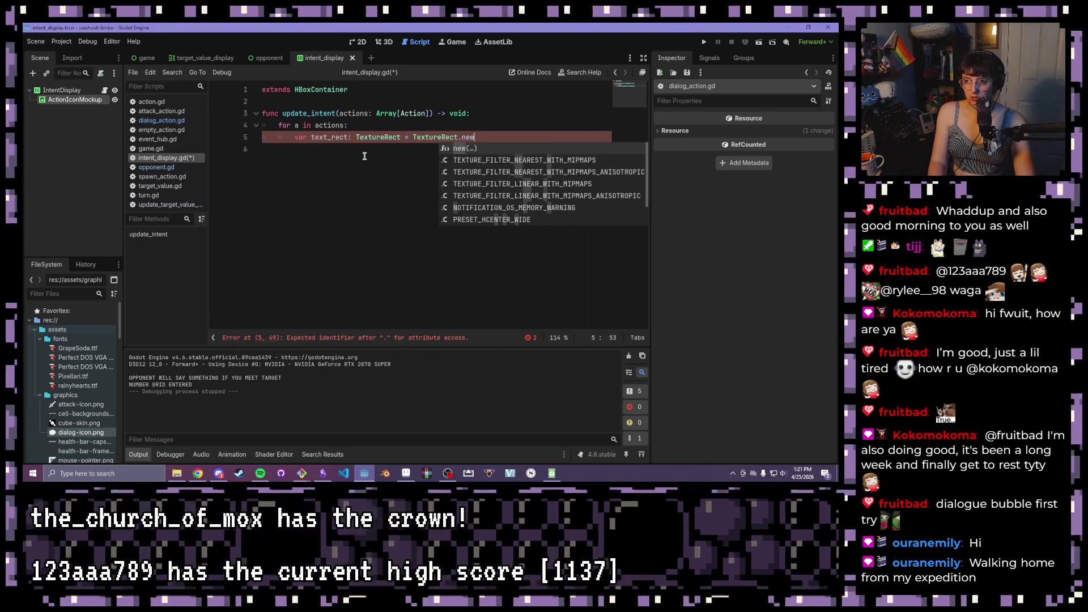
key("Return")
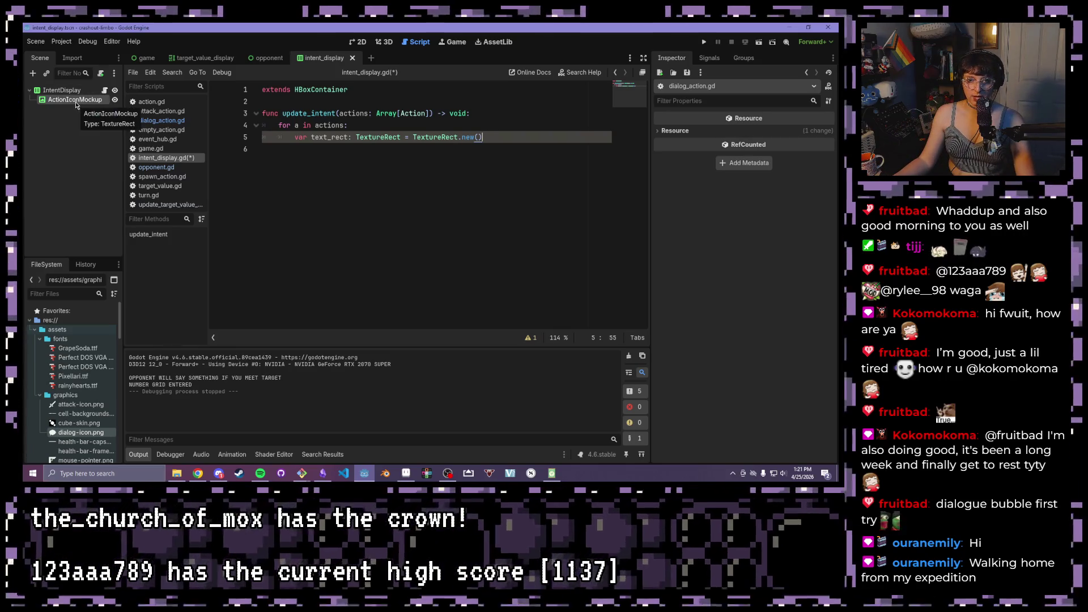
left_click(76, 100)
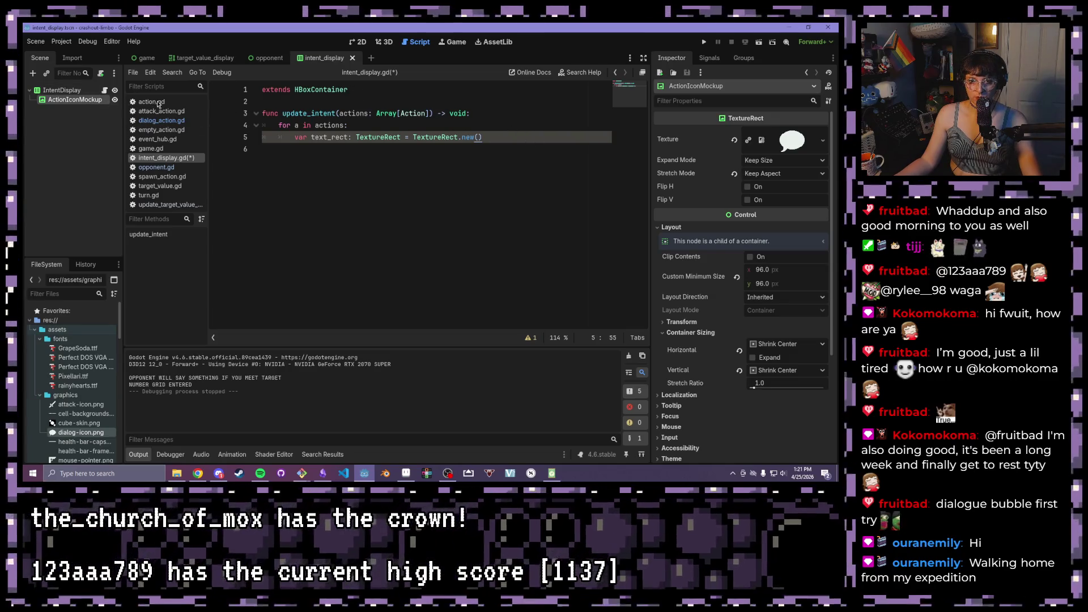
Save the ActionIconMockup branch as action_icon_display.tscn in scenes/intent_display.
left_click_drag(483, 137, 304, 137)
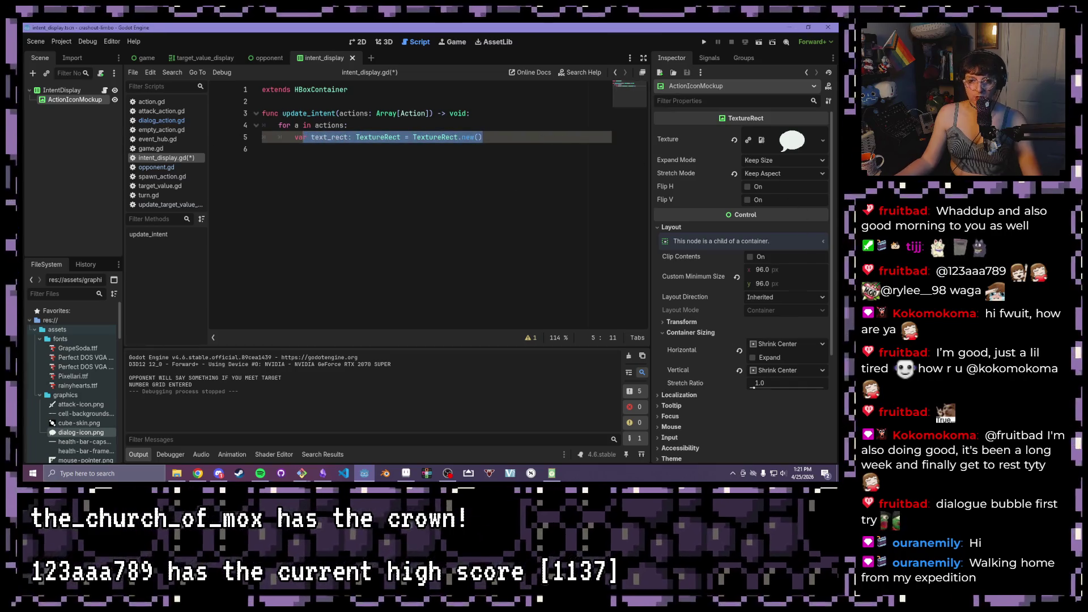
right_click(73, 102)
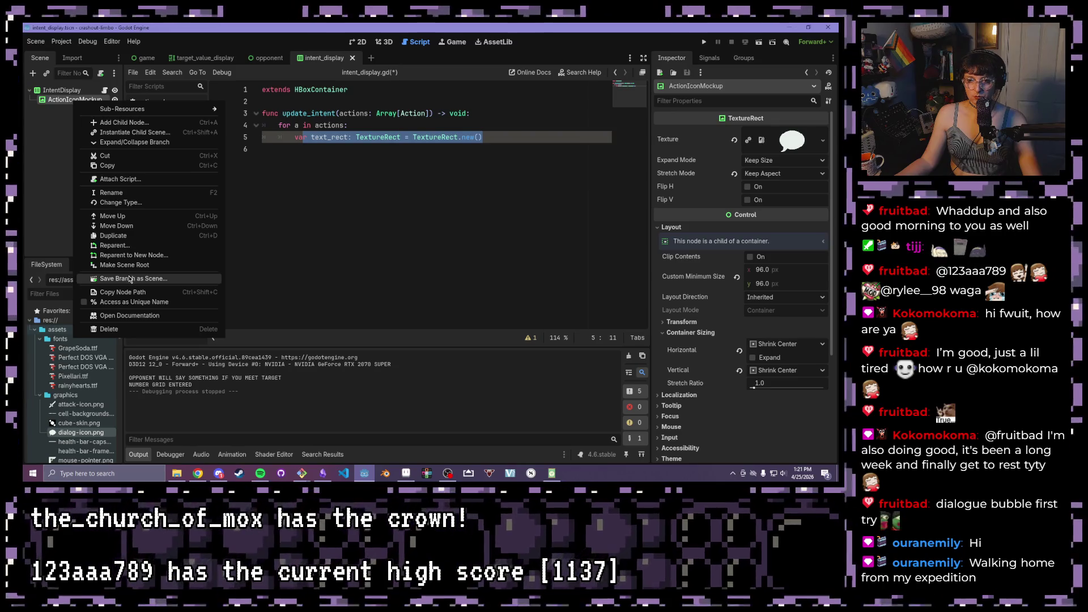
left_click(130, 279)
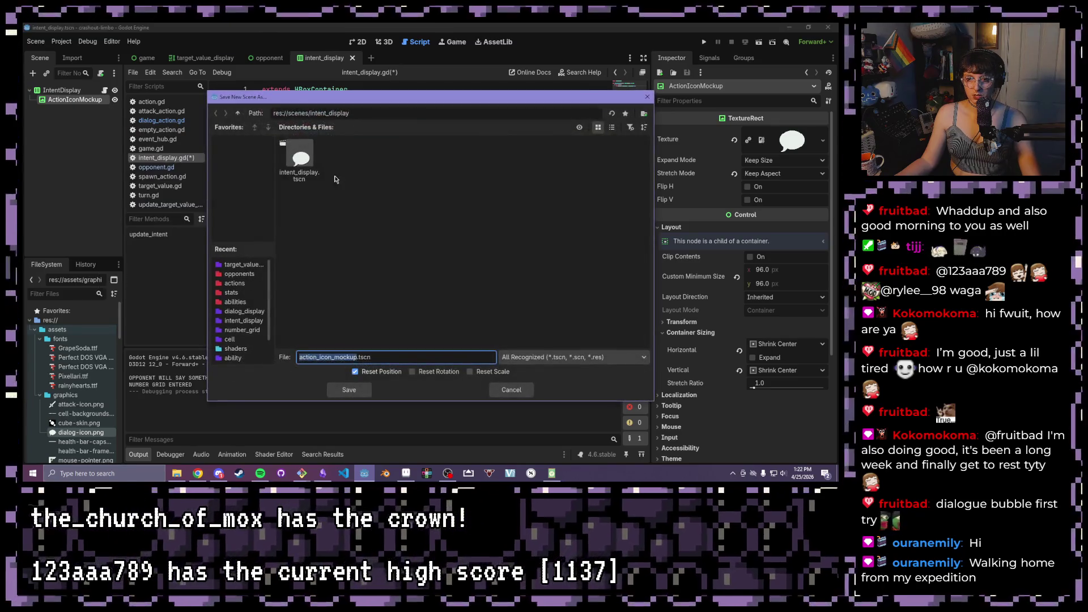
left_click(356, 357)
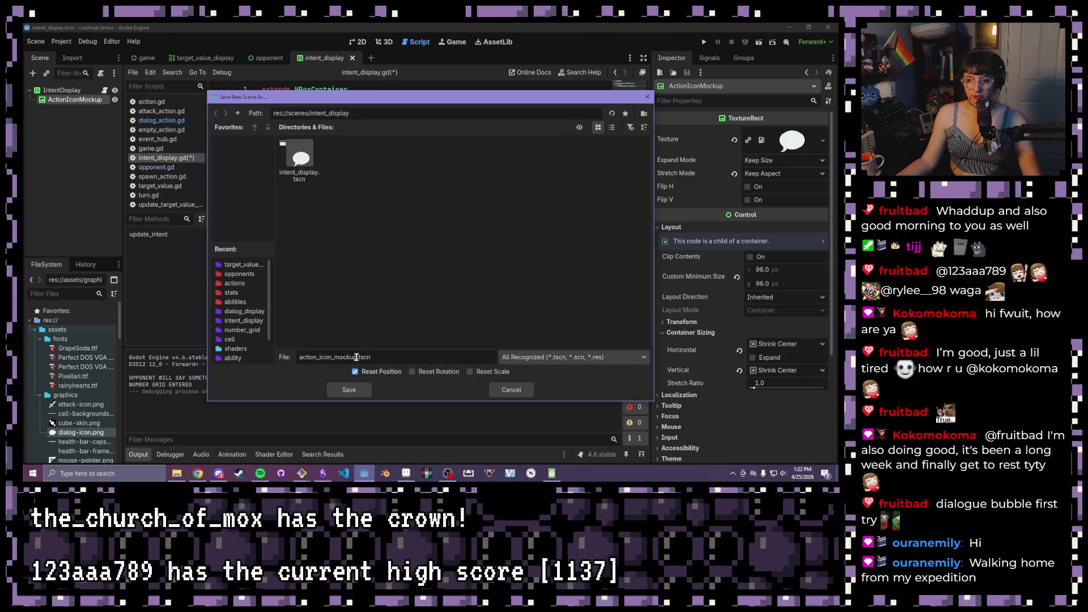
left_click_drag(357, 357, 328, 353)
key("BackSpace")
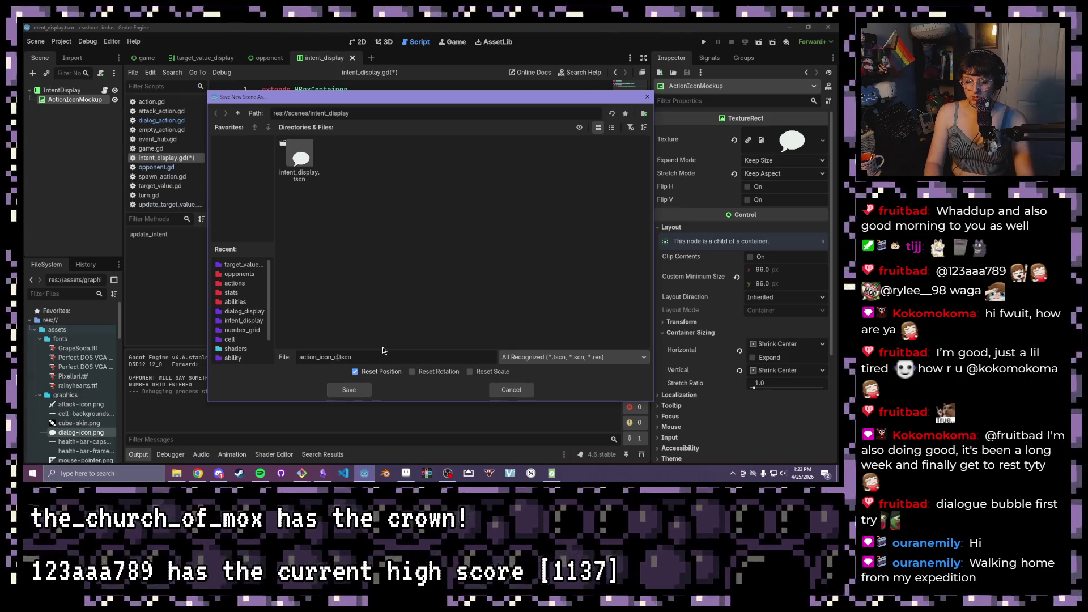
type("isplay")
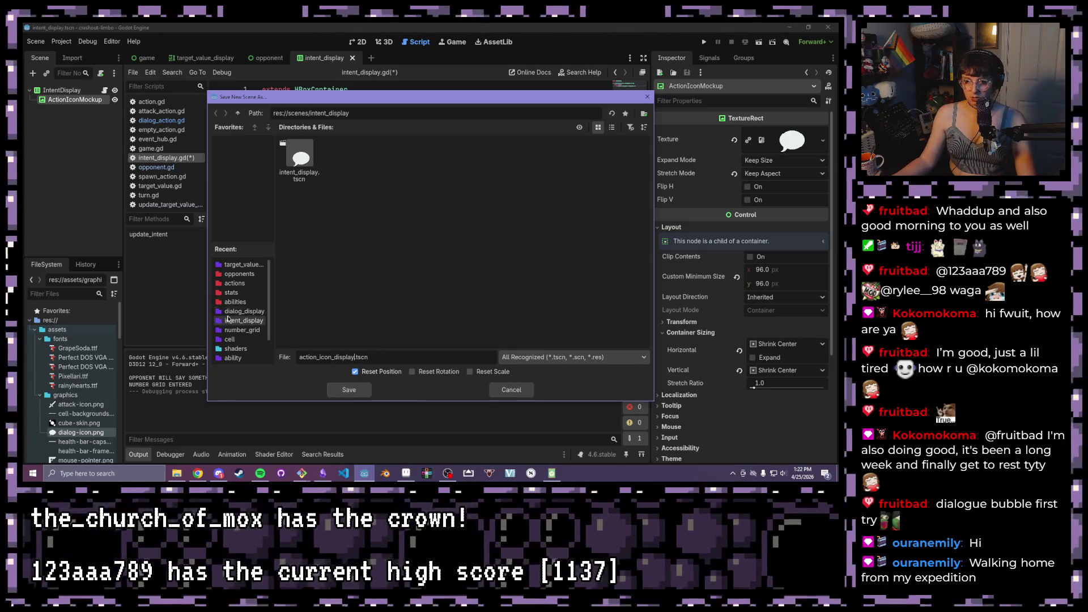
left_click(239, 113)
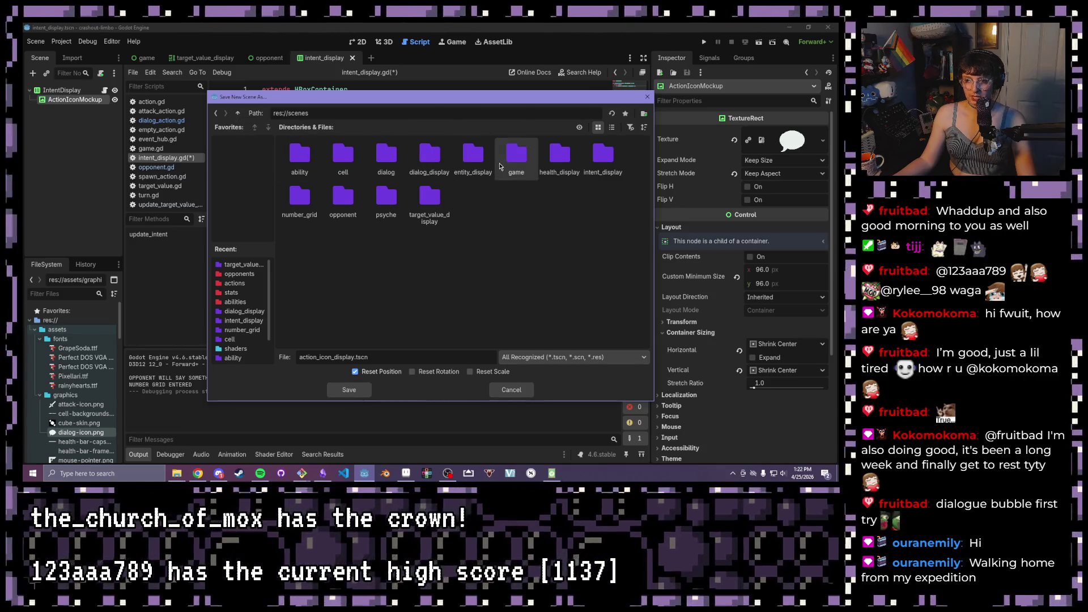
double_click(622, 157)
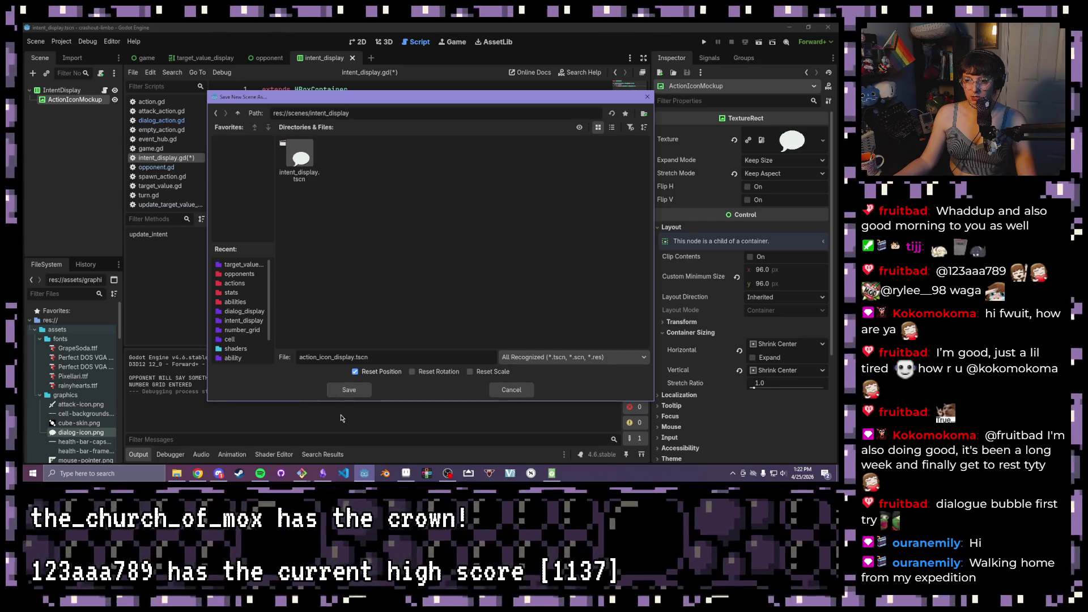
left_click(352, 394)
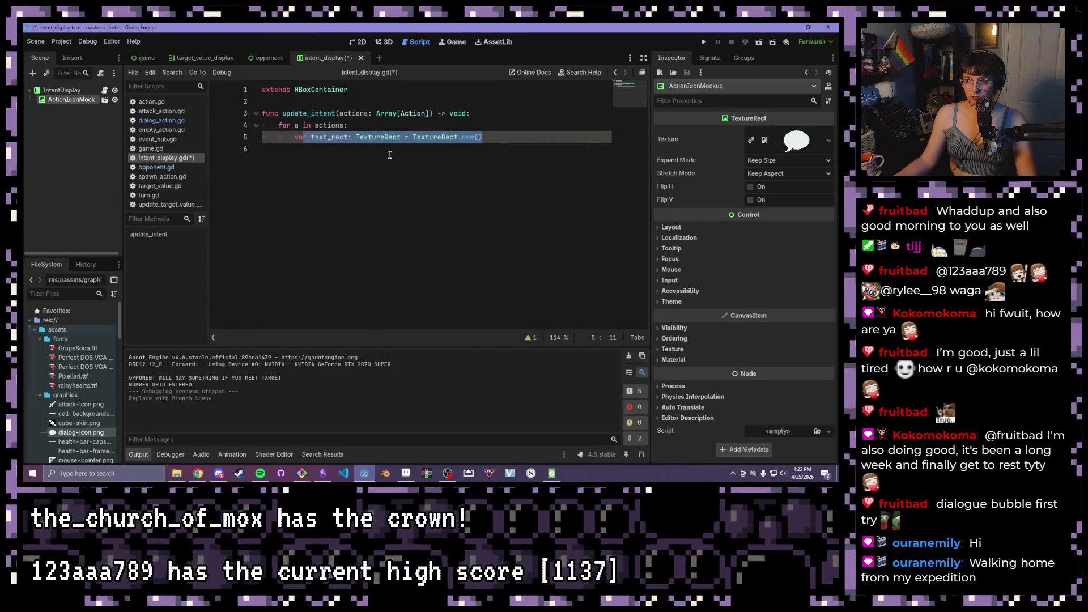
left_click(390, 155)
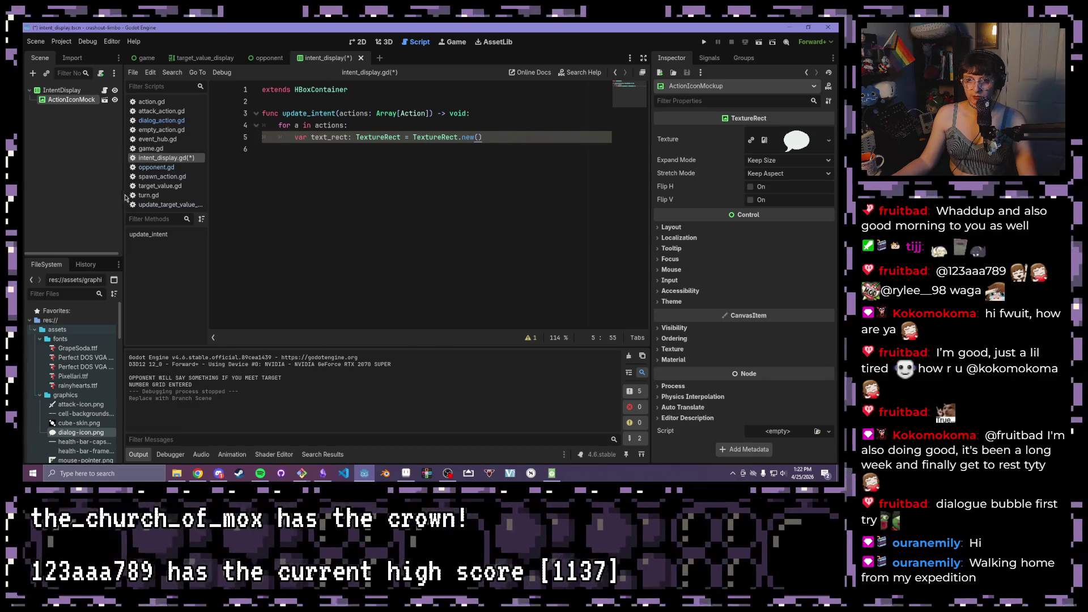
left_click(382, 89)
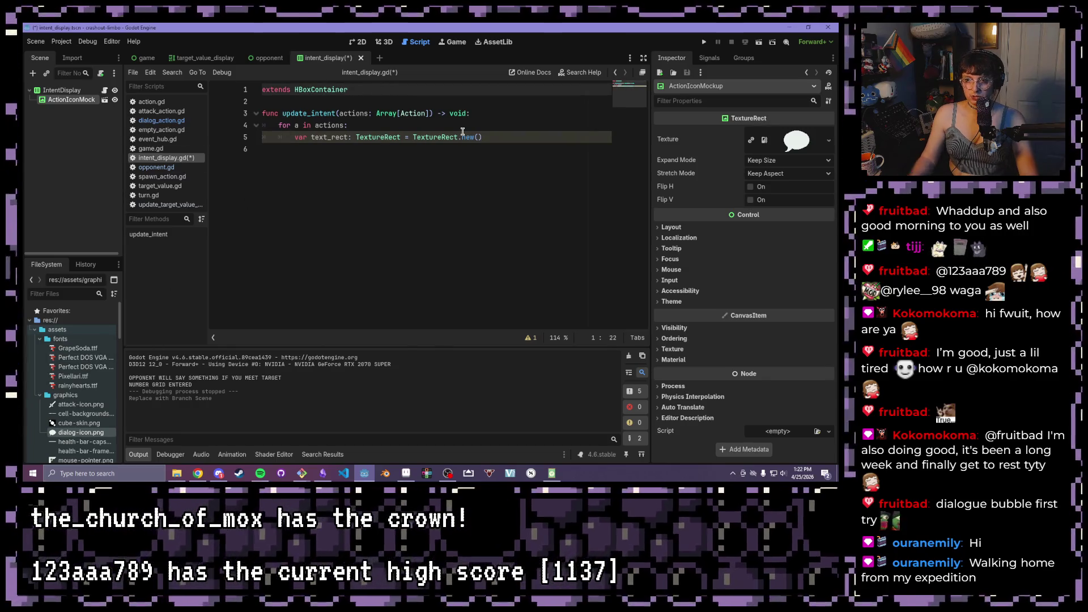
key("Return")
key("Return")
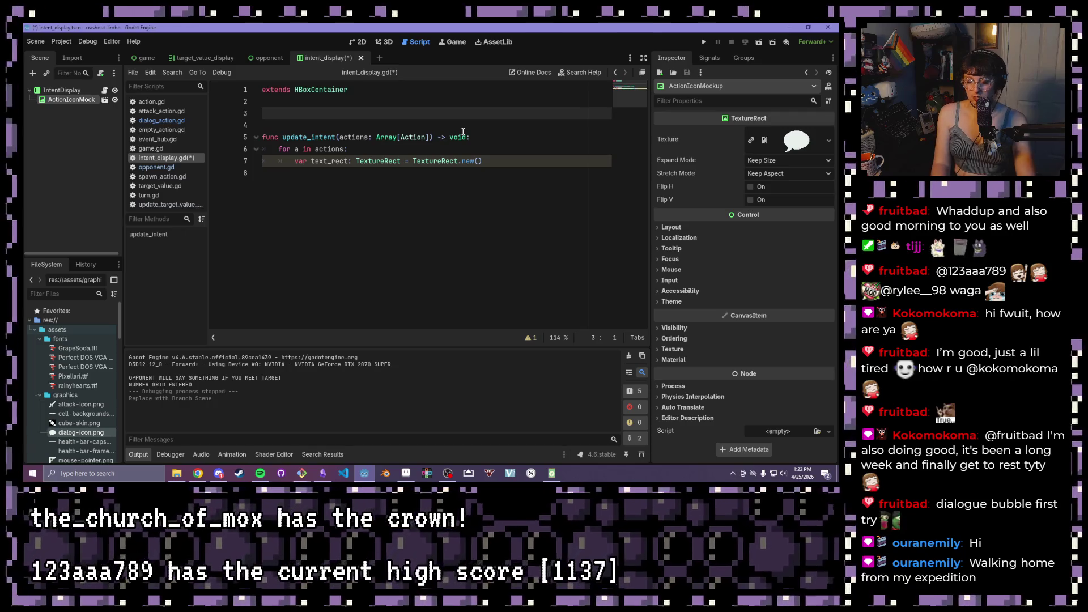
type("@onready var")
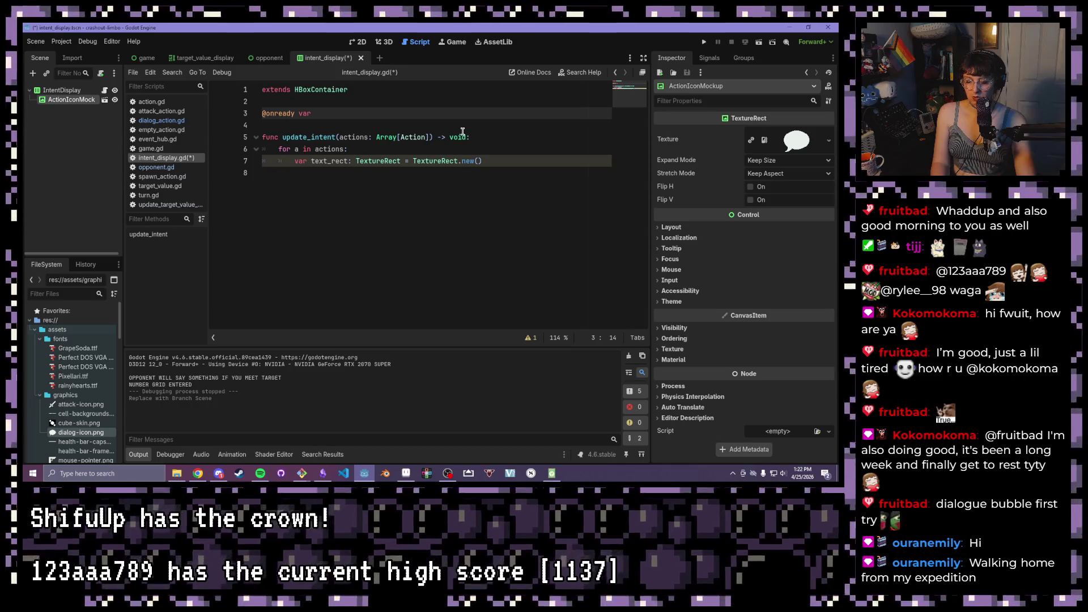
type(" icon")
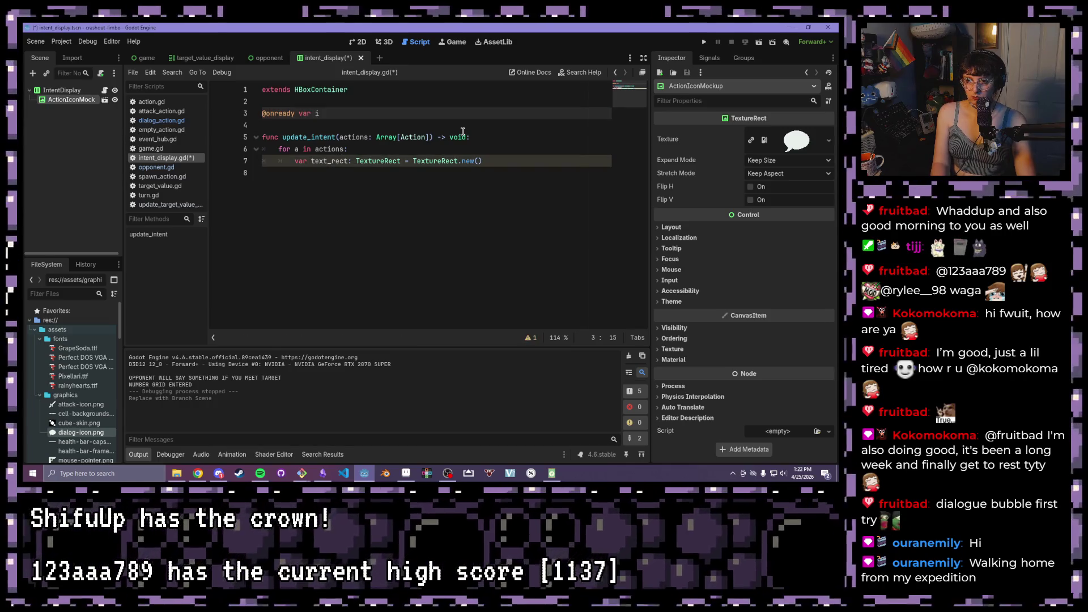
key("BackSpace")
key("BackSpace")
key("BackSpace")
type("action_")
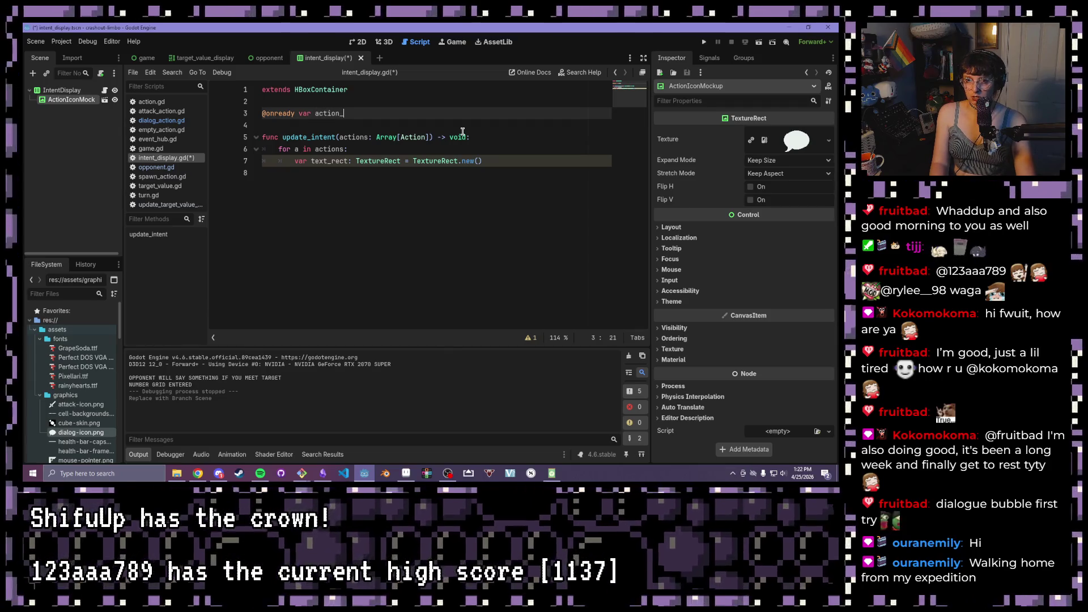
type("inc")
key("BackSpace")
key("BackSpace")
type("con =")
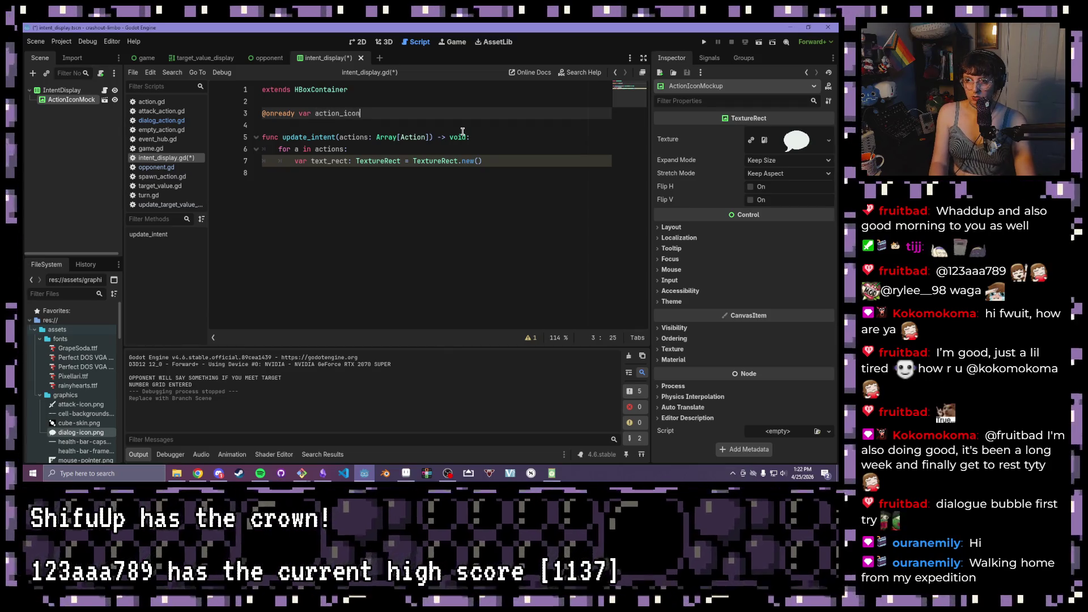
type(" preload(")
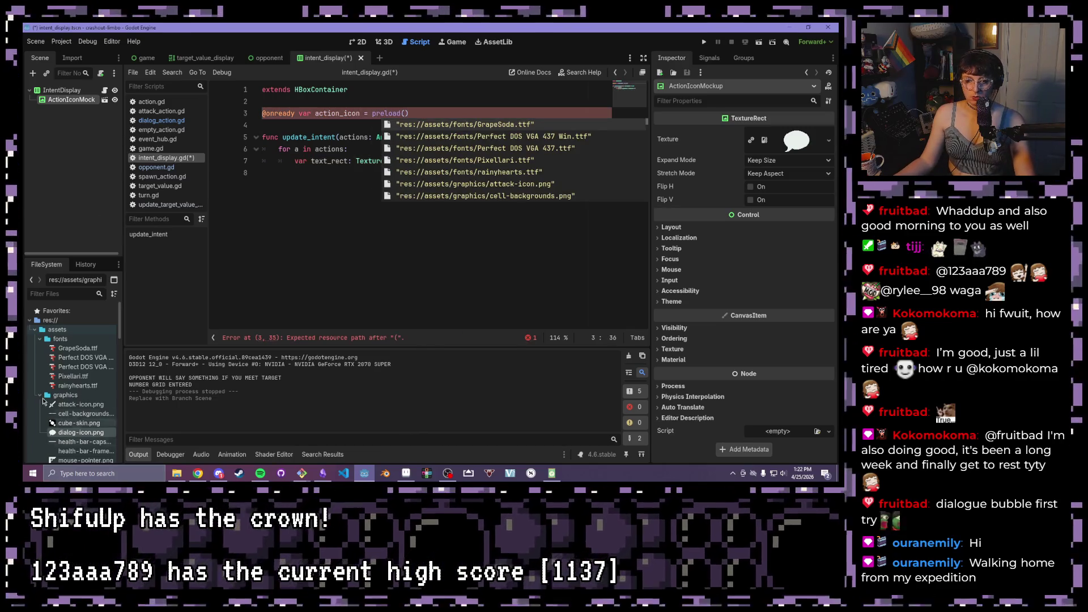
Filter FileSystem for 'action' and put the action_icon_display.tscn path into the preload call.
scroll(43, 404, "down", 5)
scroll(42, 404, "down", 5)
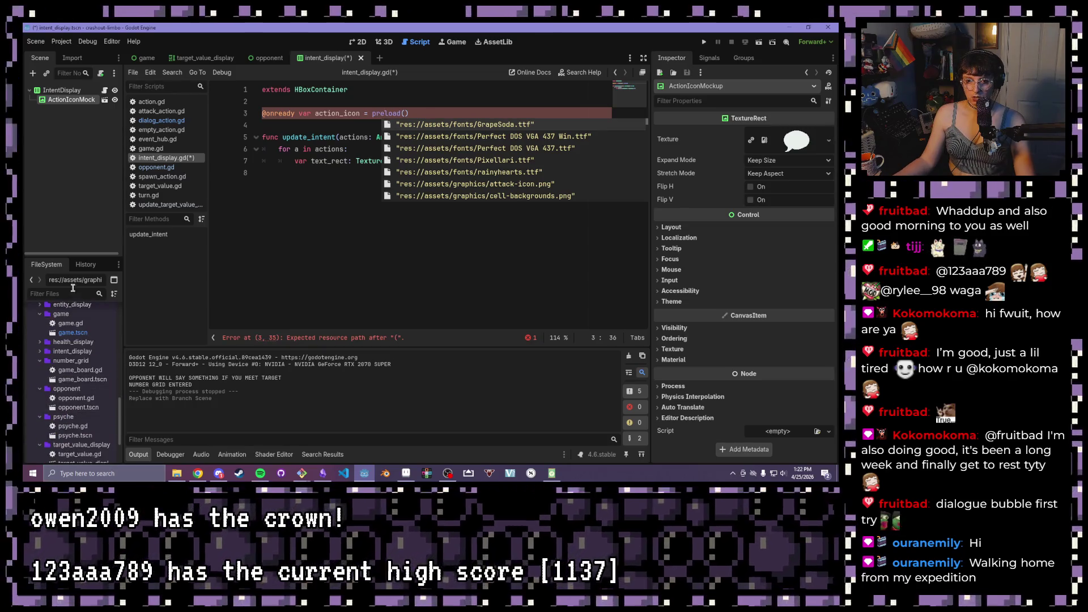
left_click(69, 294)
type("action")
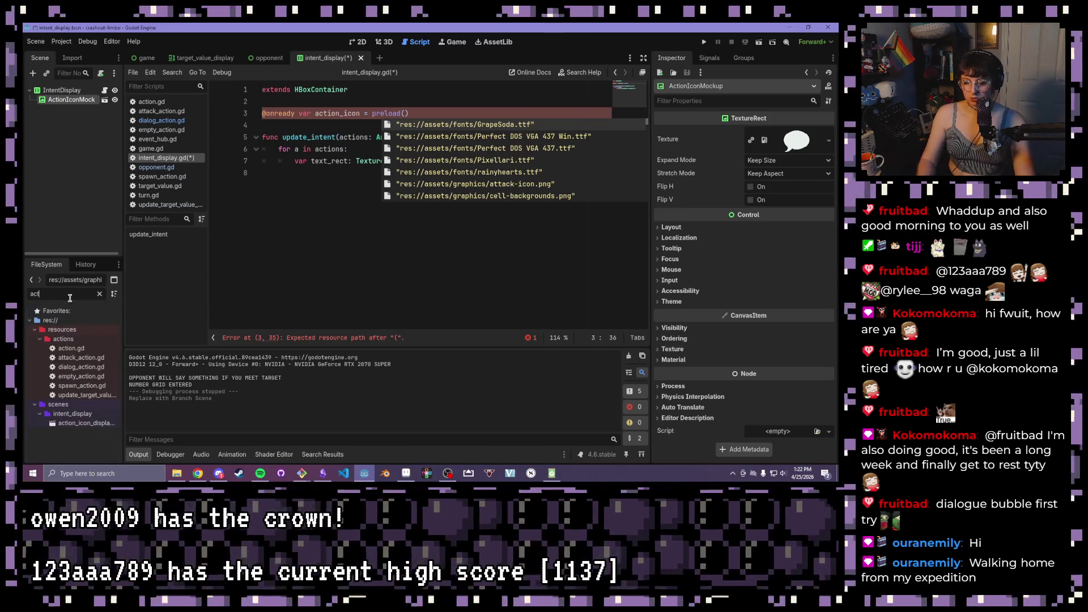
mouse_move(85, 423)
left_mouse_down()
mouse_move(397, 103)
mouse_move(425, 116)
left_mouse_up()
left_click(463, 161)
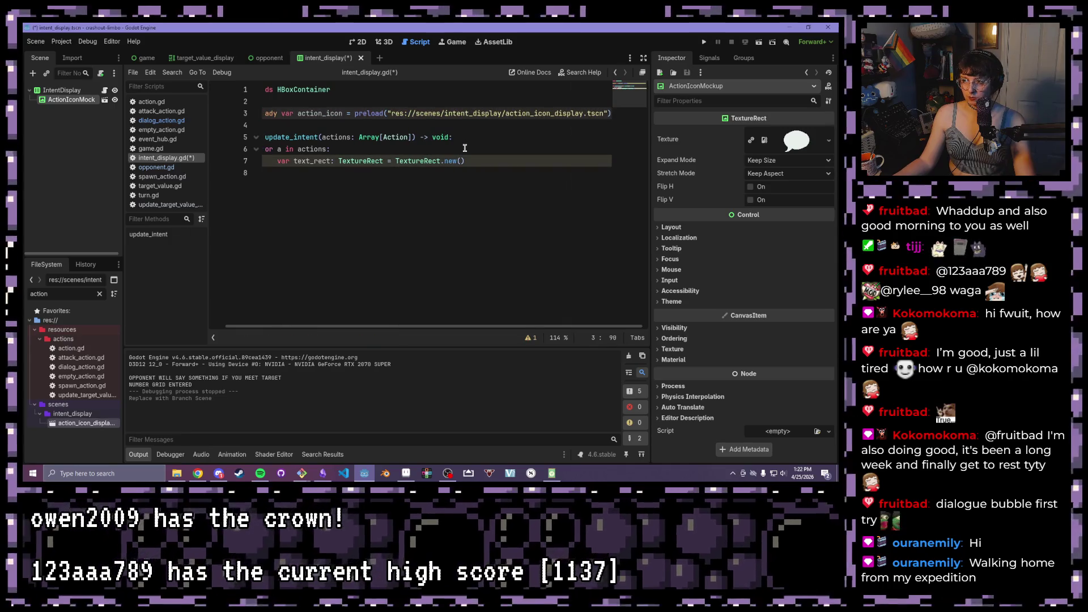
left_click_drag(464, 161, 341, 162)
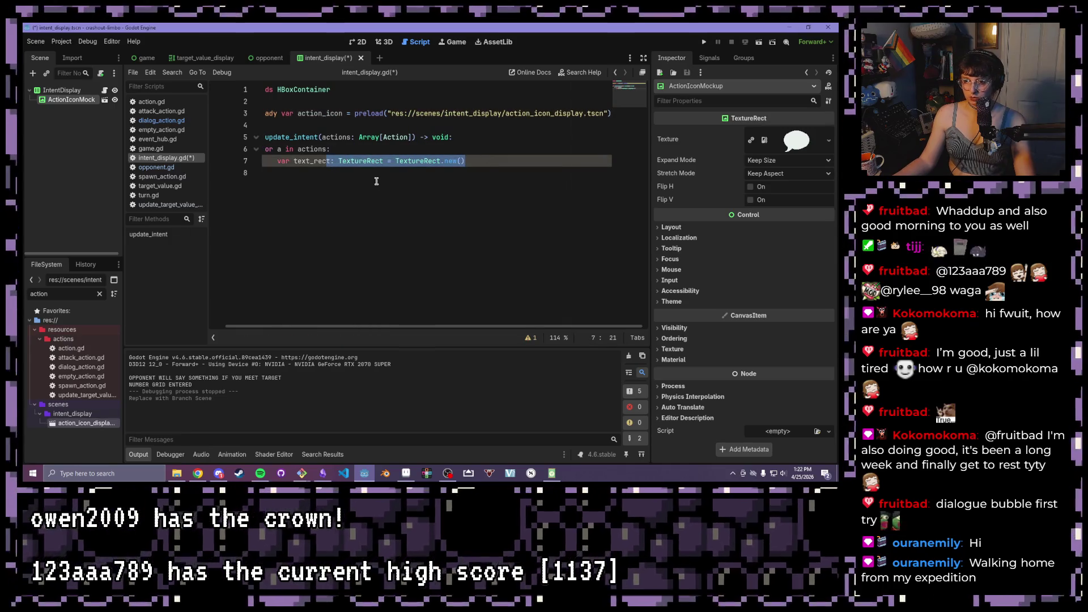
left_click(503, 161)
mouse_move(503, 161)
left_mouse_down()
mouse_move(356, 162)
mouse_move(419, 168)
left_mouse_up()
Create text_rect with action_icon.instantiate() and set text_rect.texture to a.icon.
type("action_icon.")
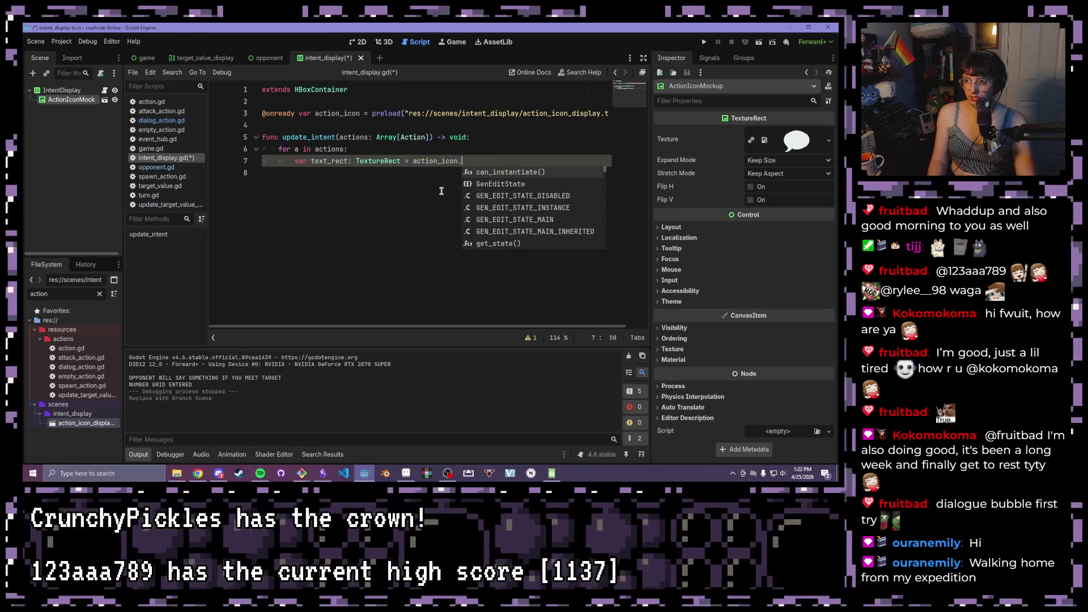
type("instan")
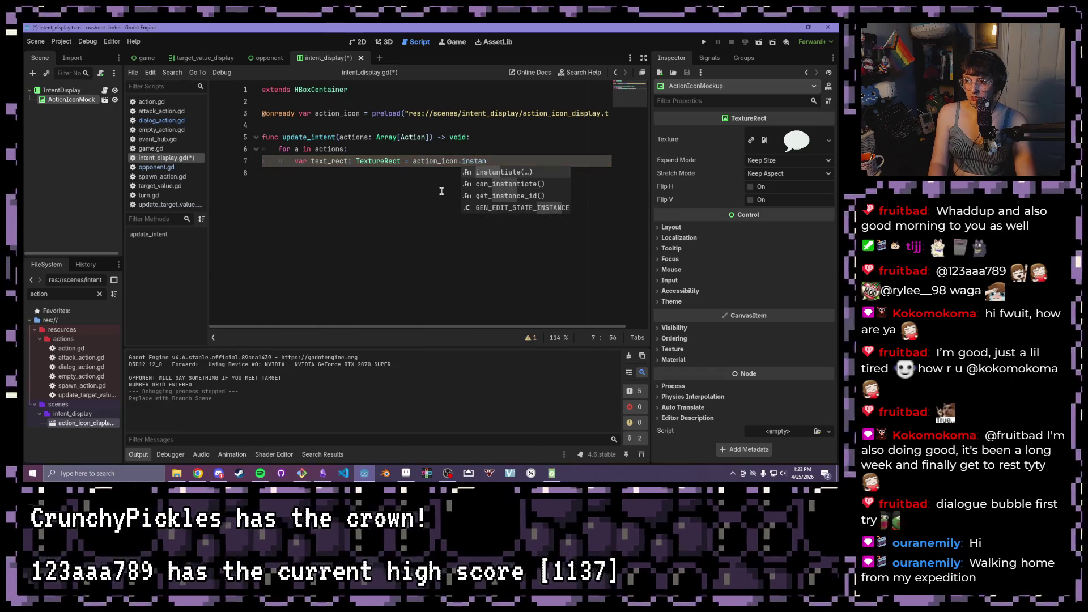
key("Return")
type(")")
key("Return")
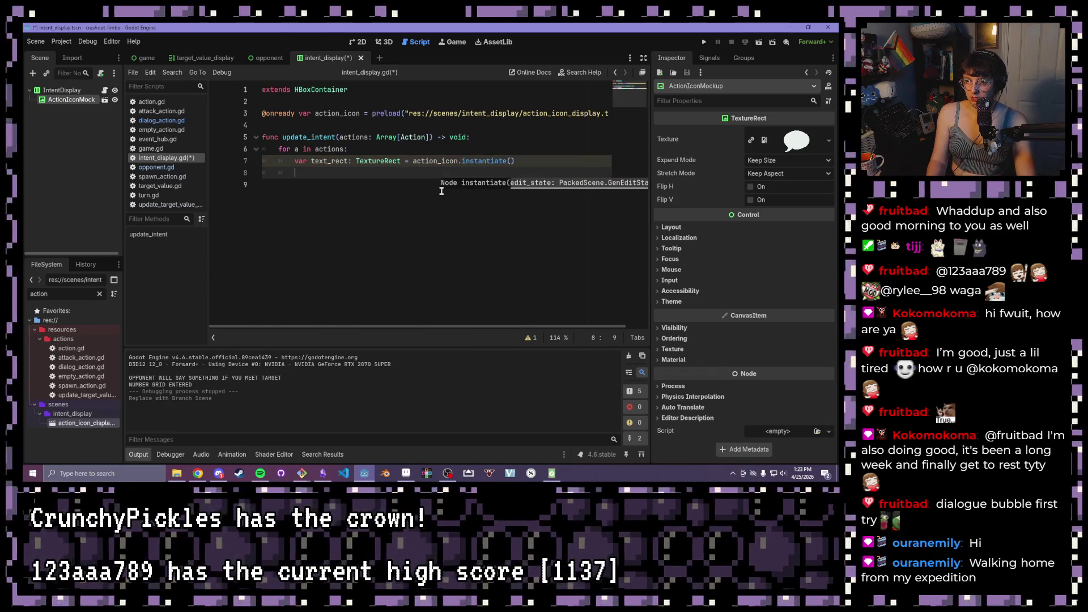
type("text_rect.")
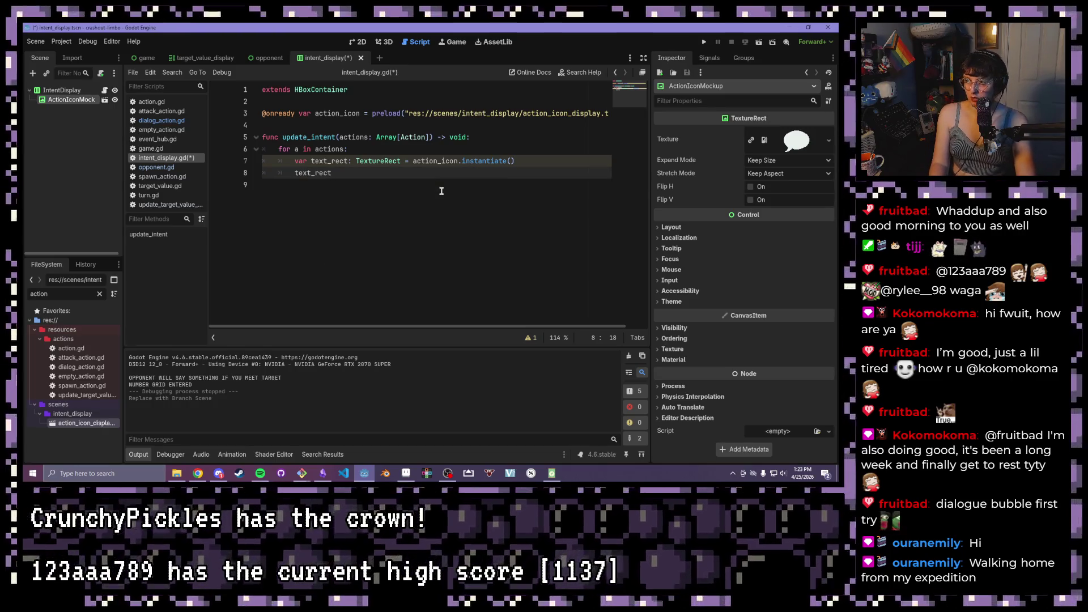
type("te")
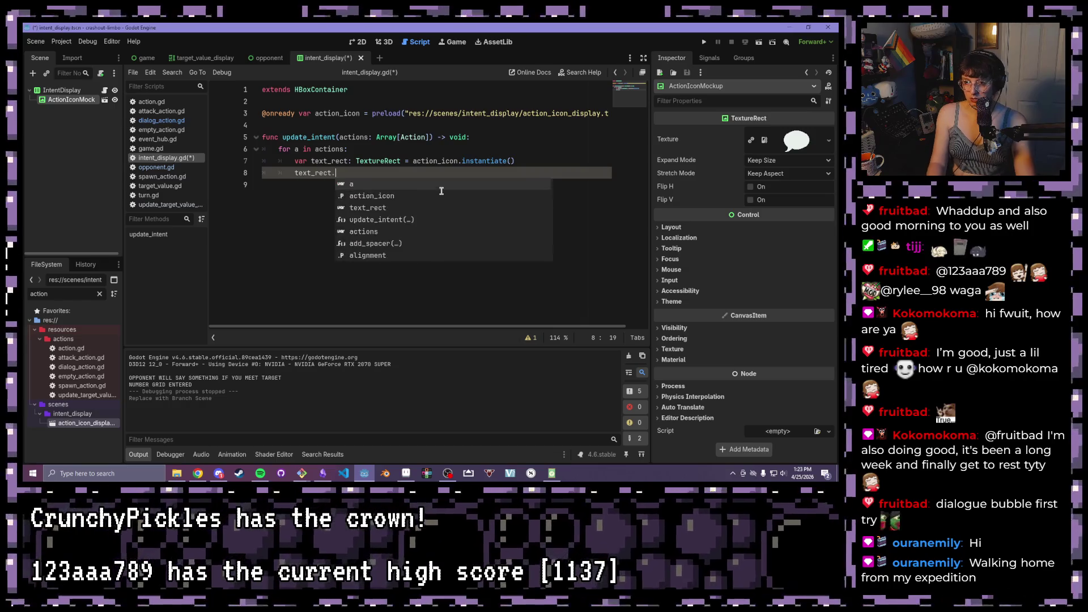
key("Return")
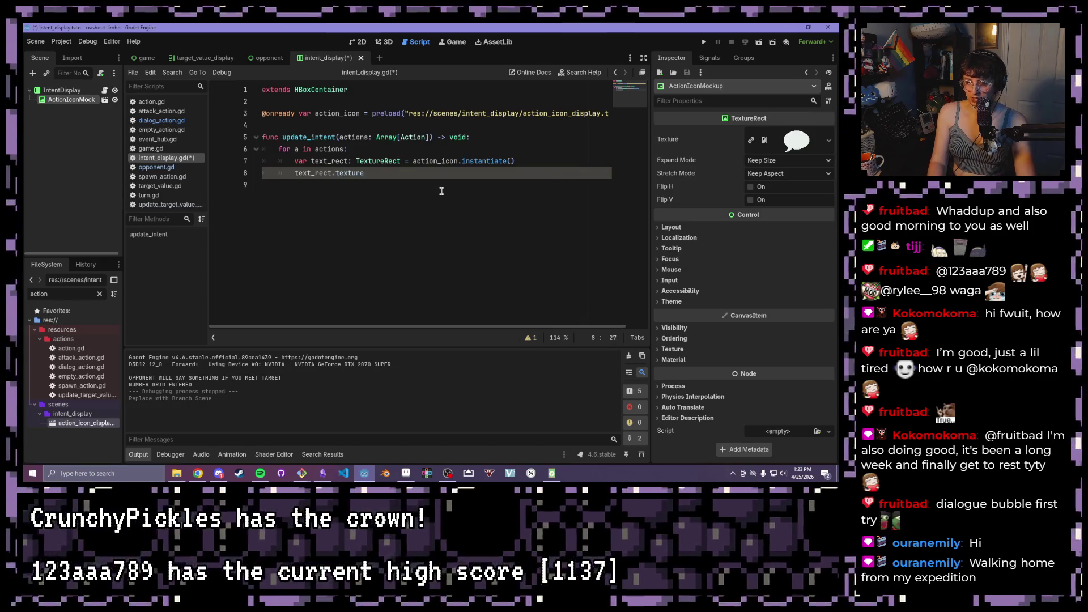
type(".")
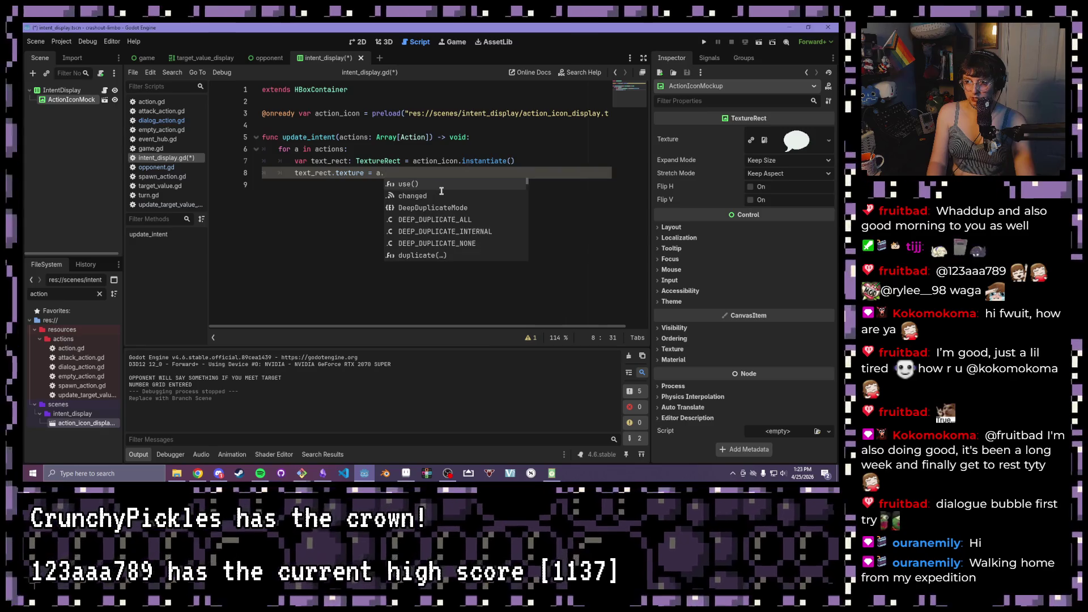
type("icon")
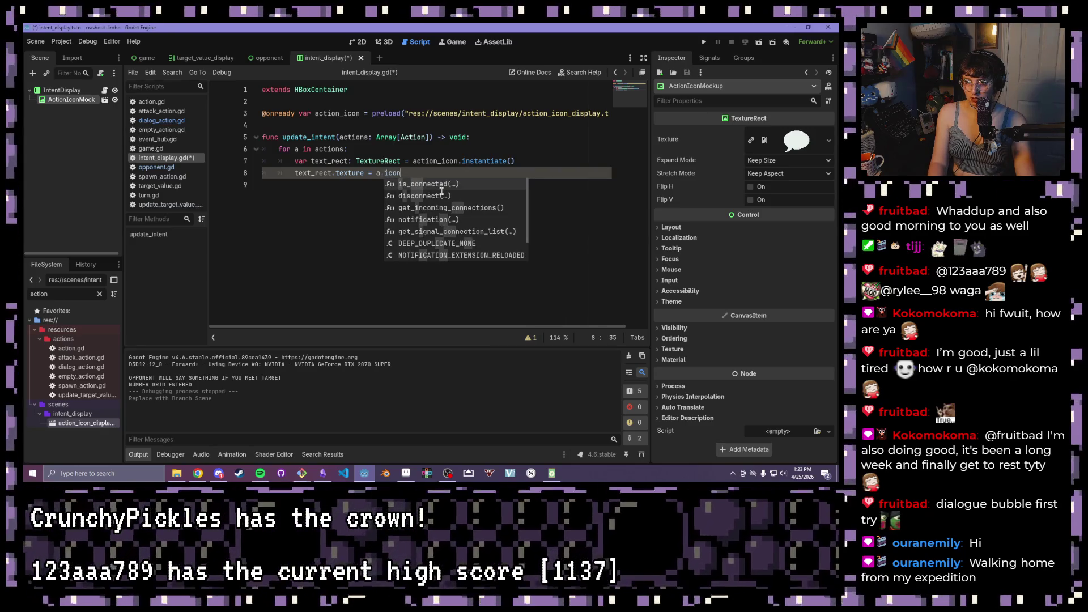
Wrap both icon lines in an 'if a.icon:' check and save intent_display.gd.
left_click(445, 161)
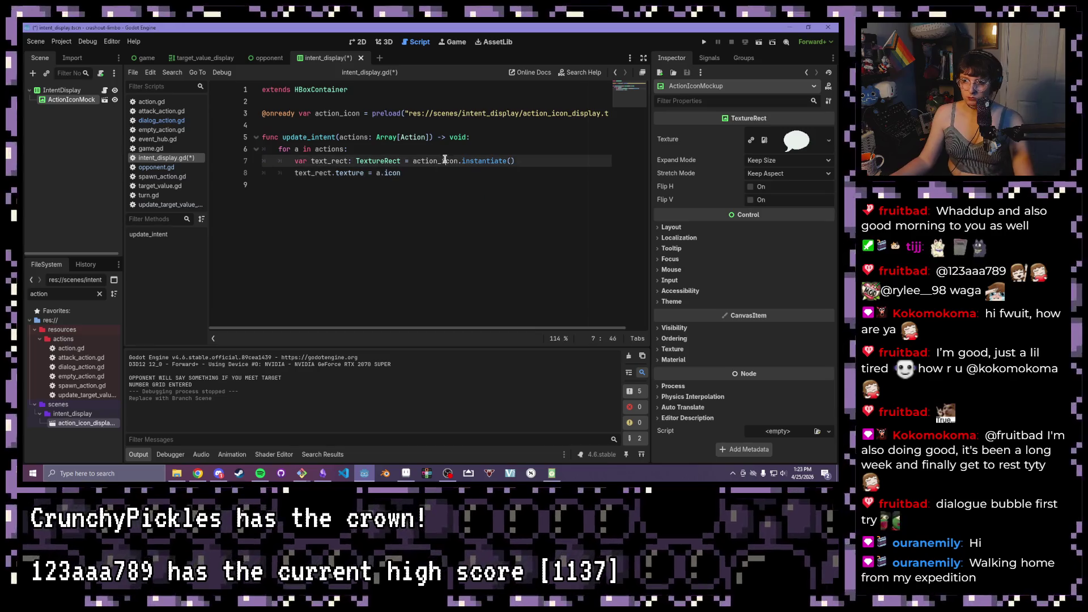
left_click(288, 149)
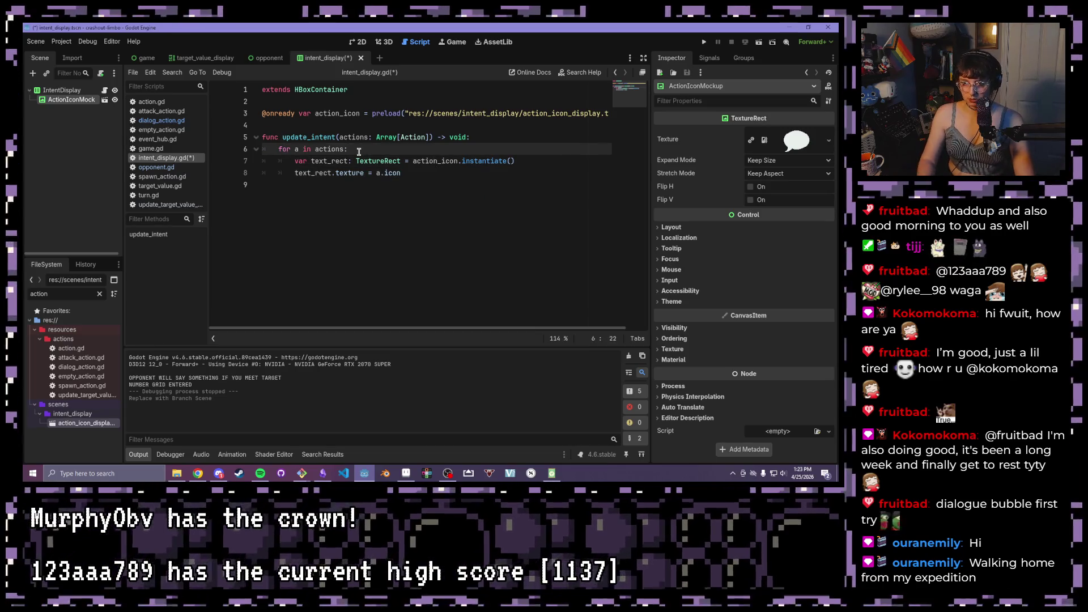
key("Return")
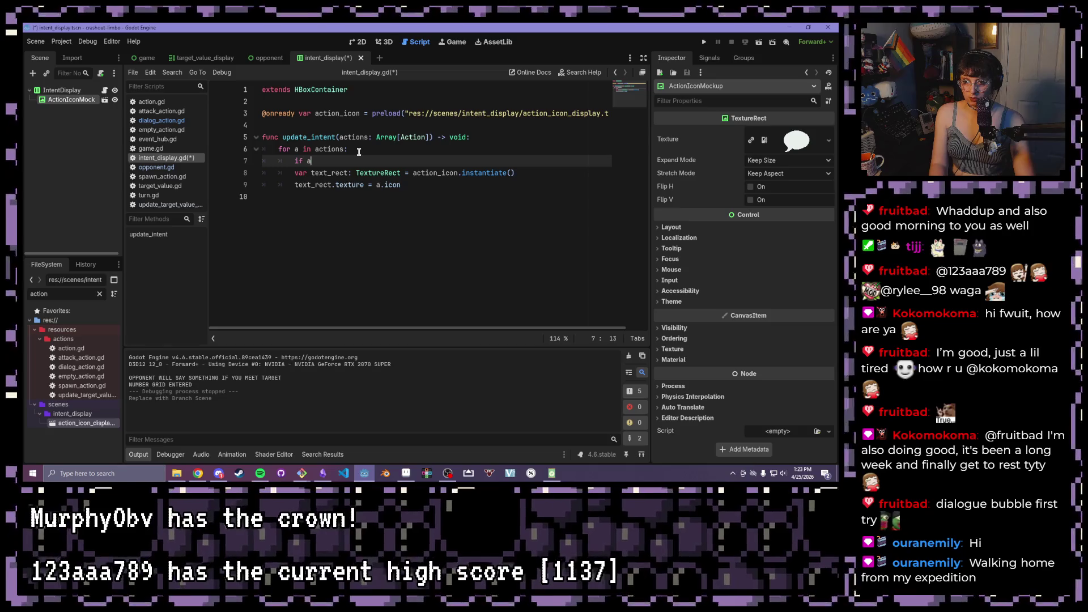
type("a.icon")
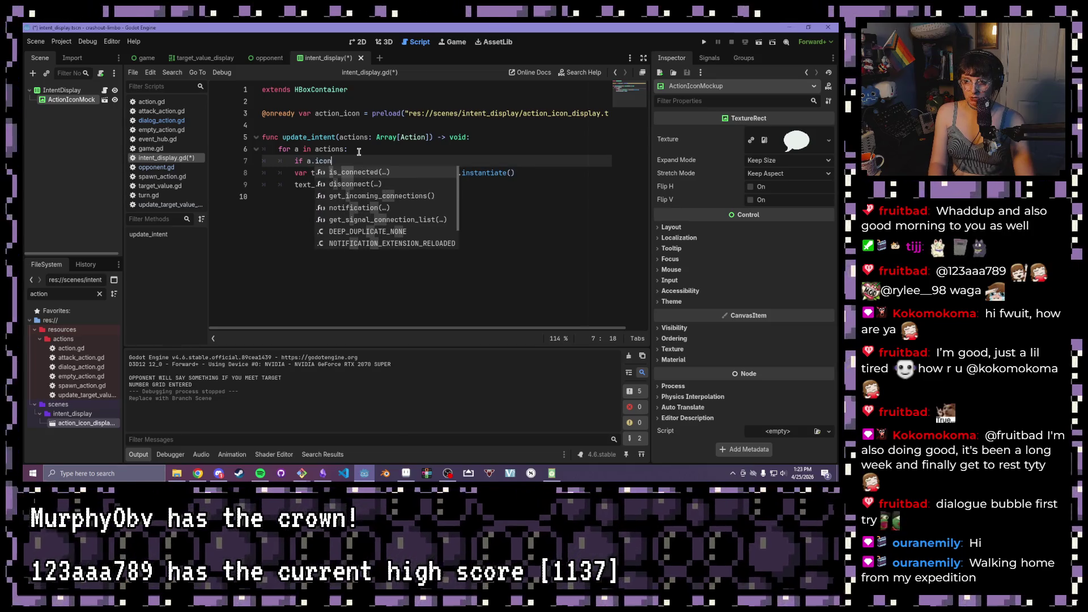
type(":")
left_click_drag(297, 171, 420, 185)
key("Tab")
left_click(445, 183)
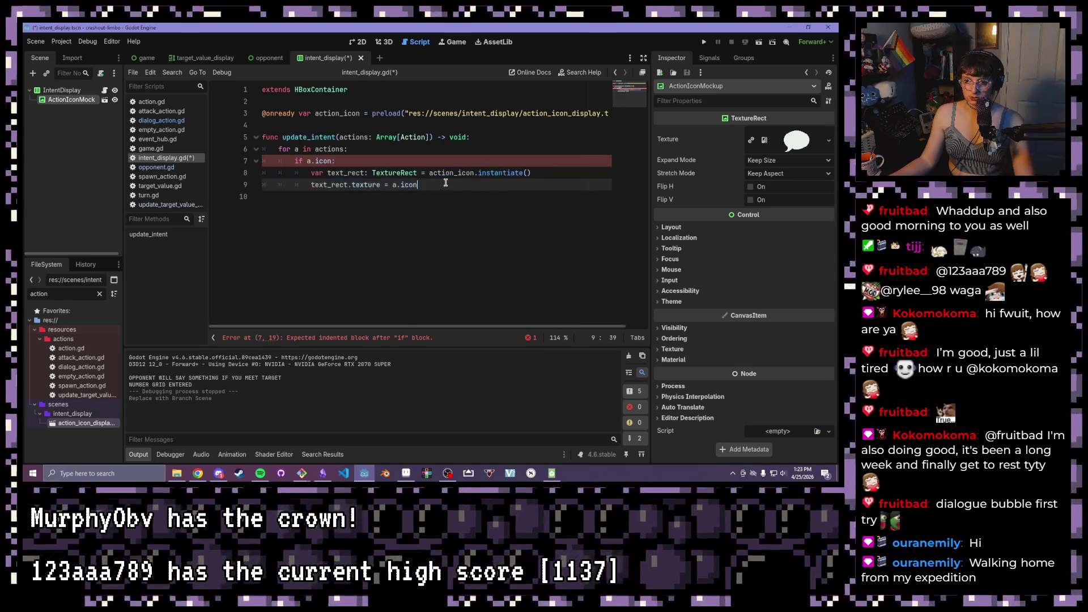
key("ctrl+s")
left_click(435, 205)
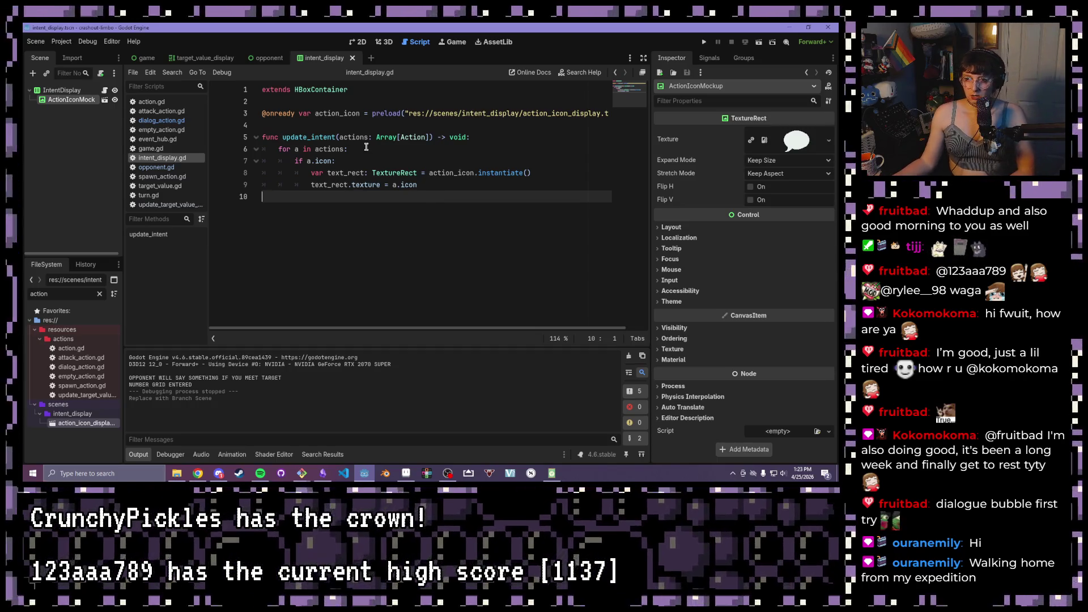
In opponent.gd, change intent_display's type from Control to HBoxContainer.
left_click(183, 167)
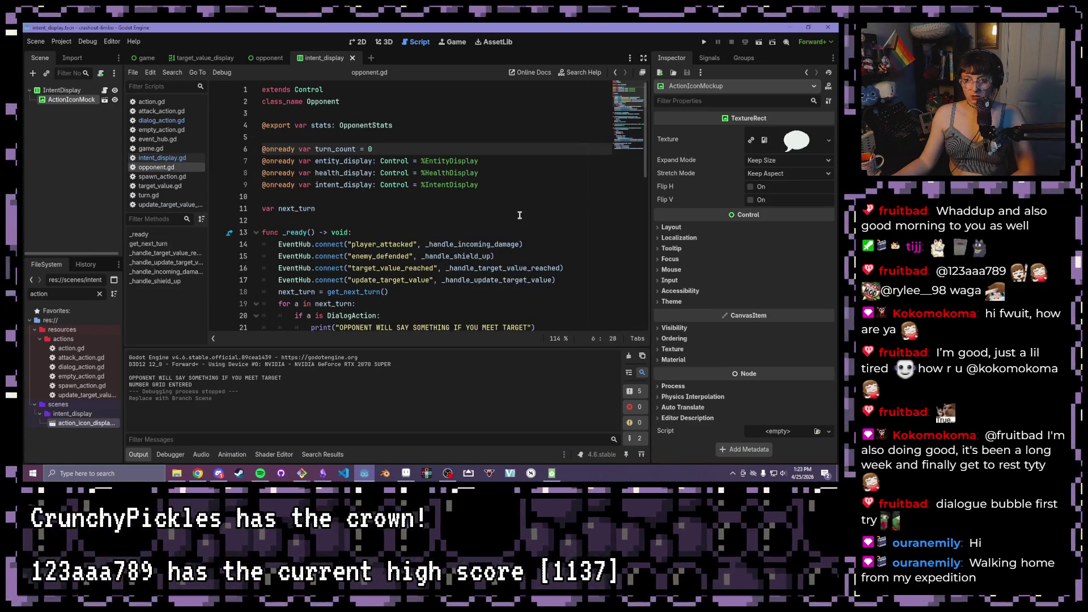
scroll(351, 183, "down", 2)
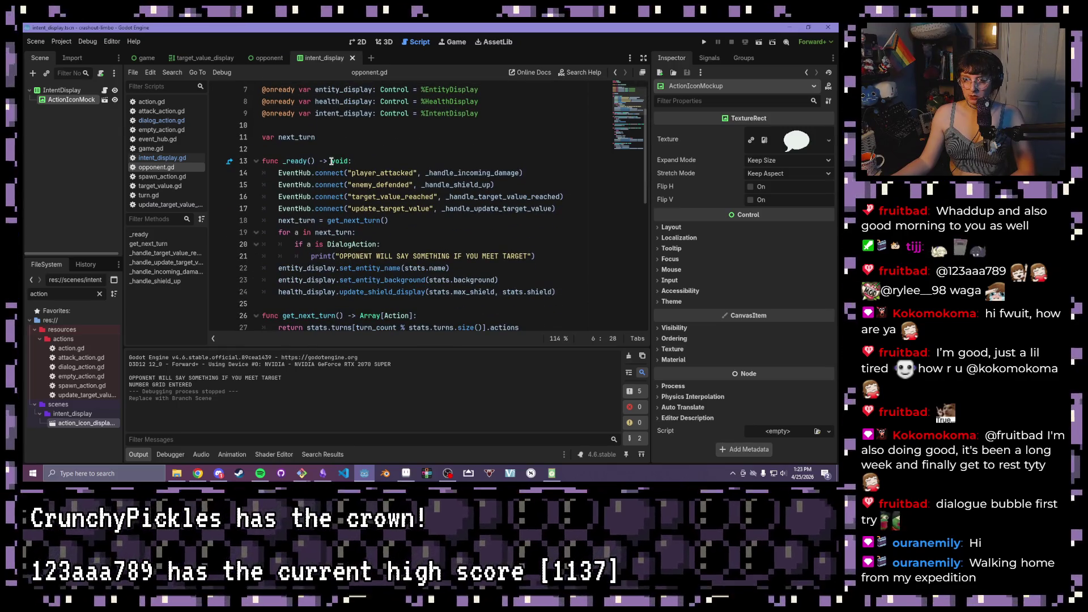
scroll(336, 163, "up", 2)
left_click_drag(492, 185, 311, 180)
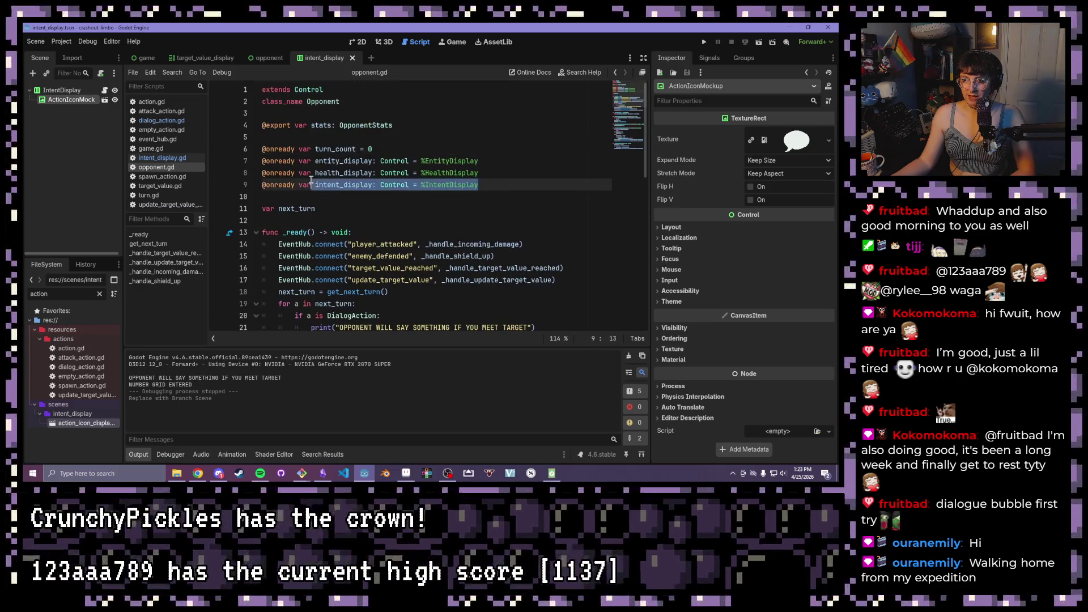
double_click(379, 185)
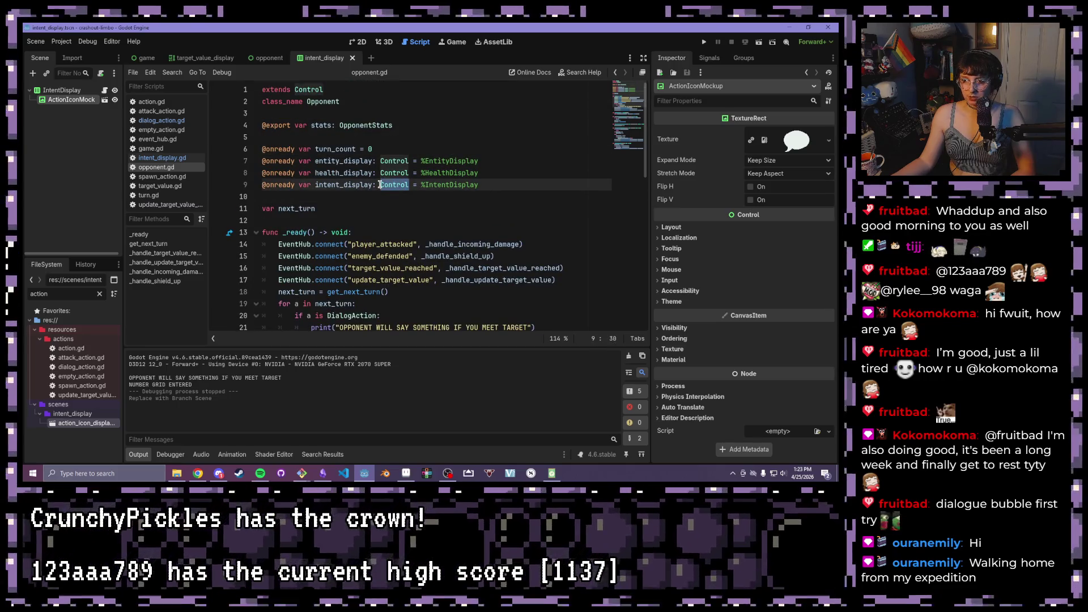
type("HBox")
key("Return")
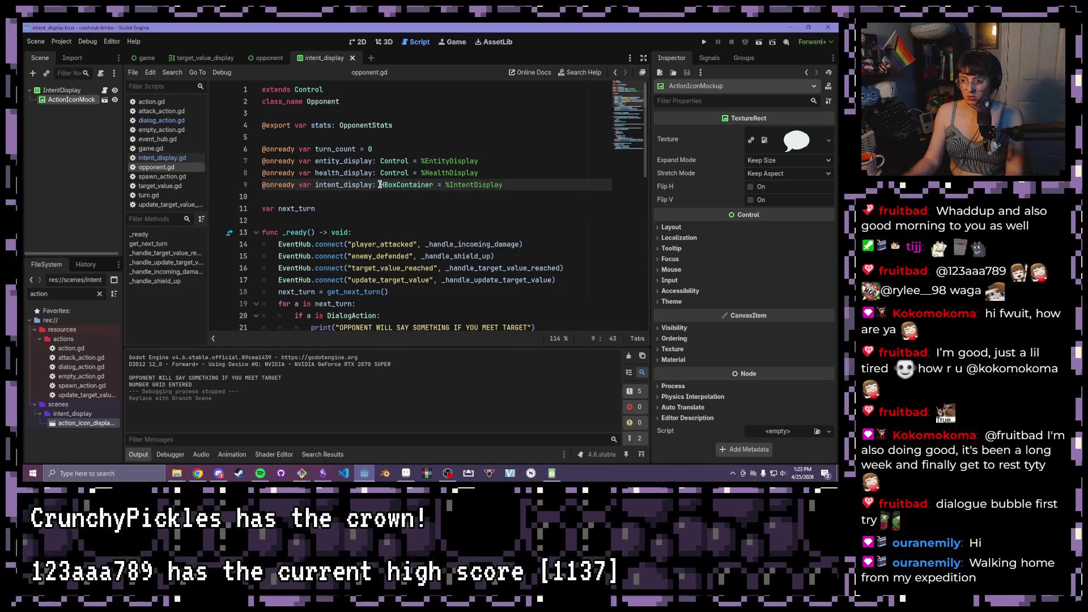
left_click(389, 189, "shift")
Select the DialogAction for/if/print test loop on lines 19–21 of _ready.
scroll(383, 201, "down", 3)
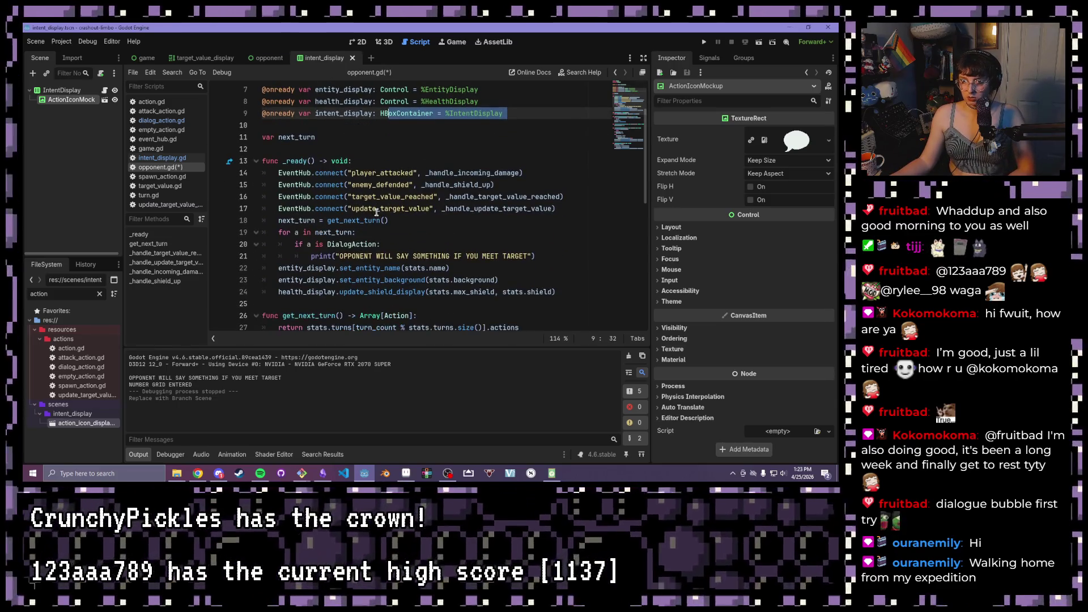
scroll(376, 212, "down", 1)
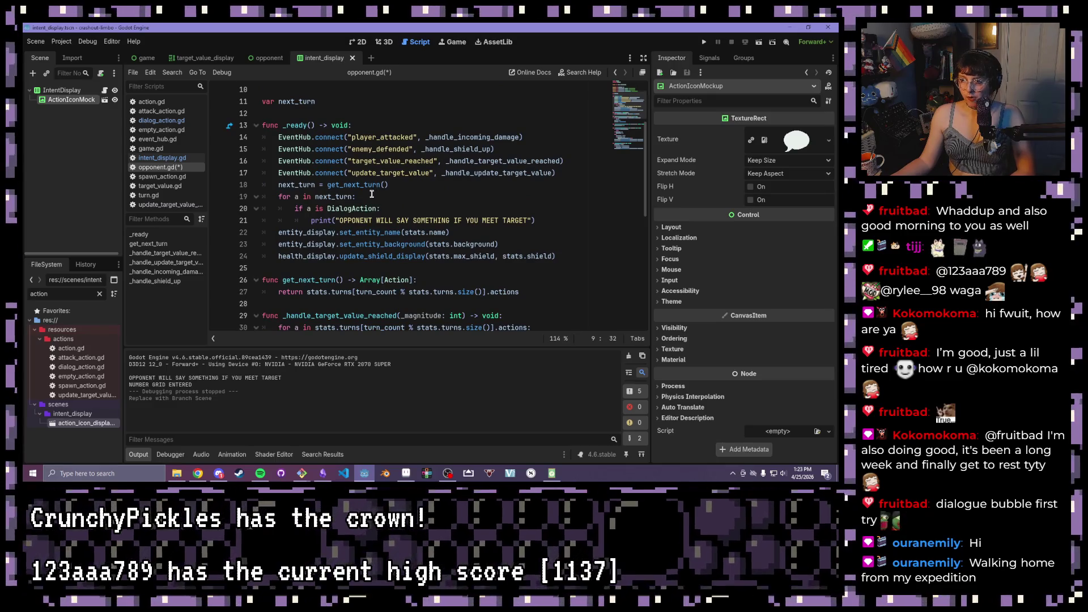
left_click(393, 188)
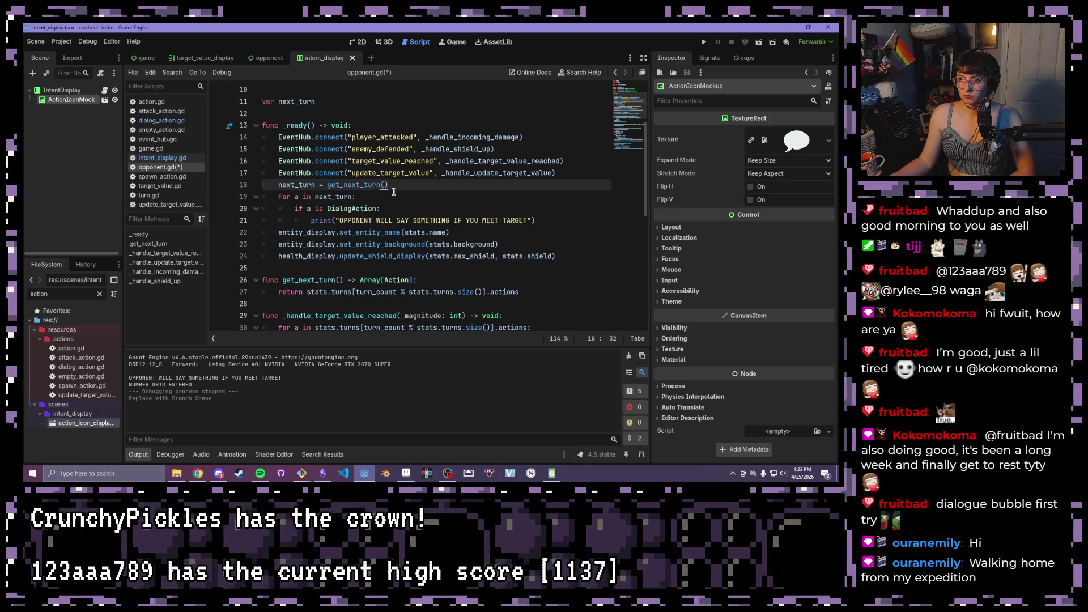
scroll(397, 225, "down", 1)
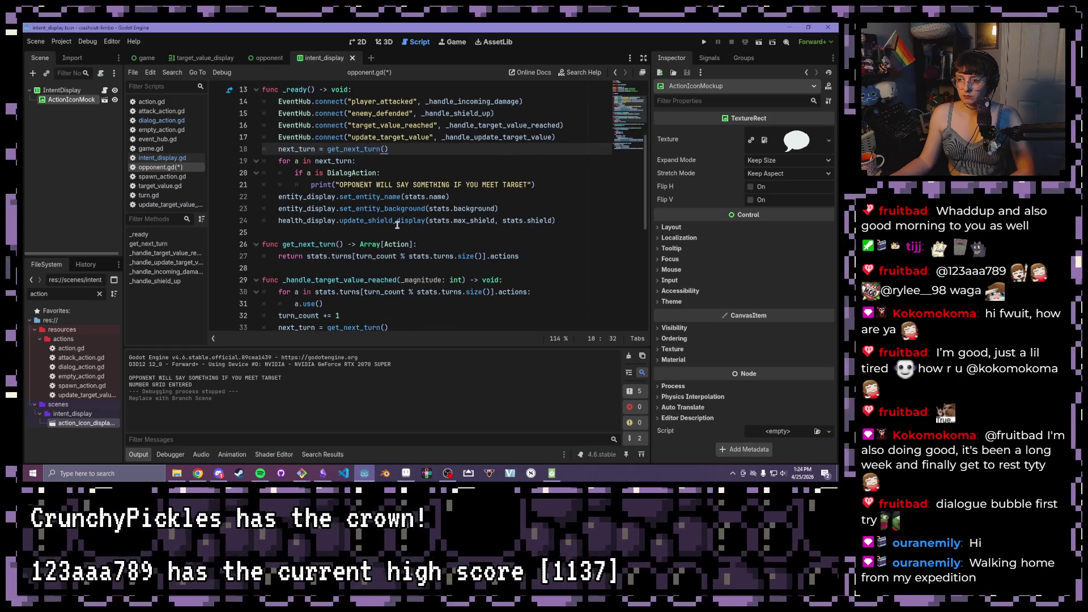
scroll(512, 254, "up", 1)
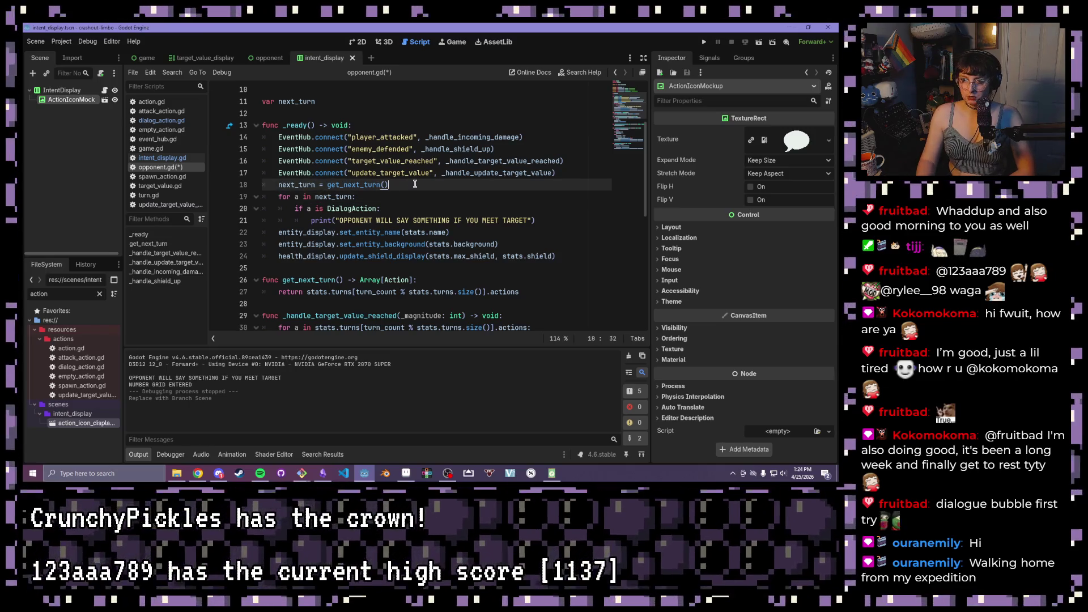
left_click_drag(539, 221, 280, 196)
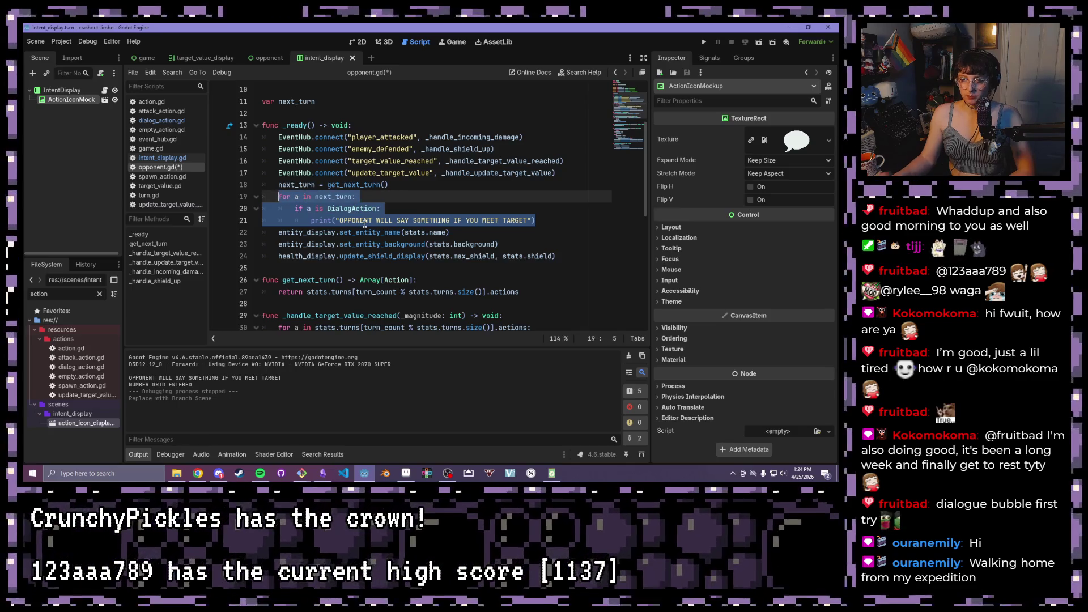
Replace the test loop with intent_display.update_intent(next_turn.actions) and save opponent.gd.
key("BackSpace")
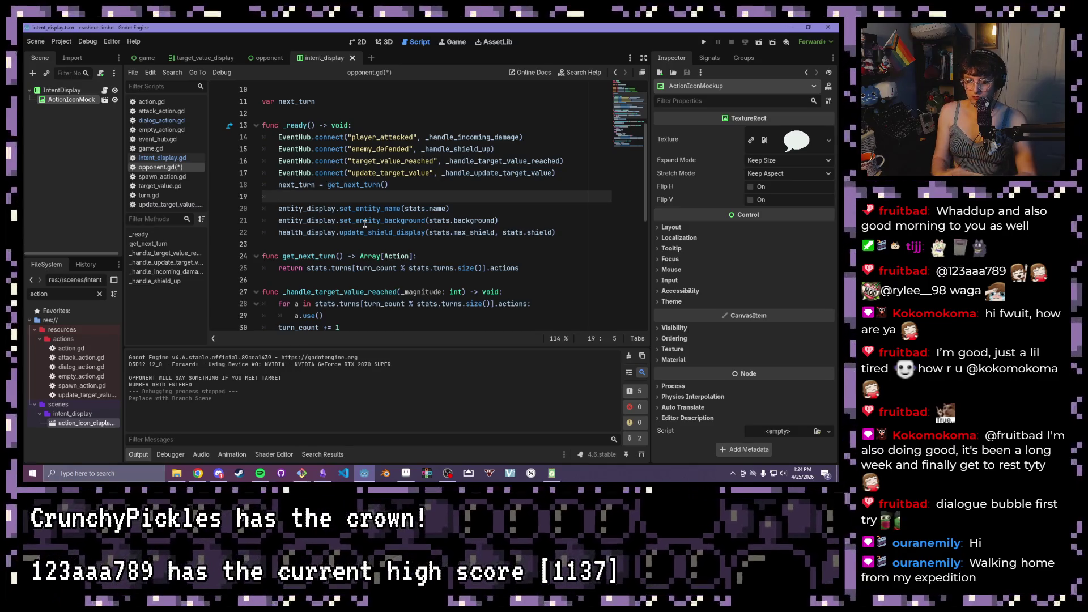
type("inte")
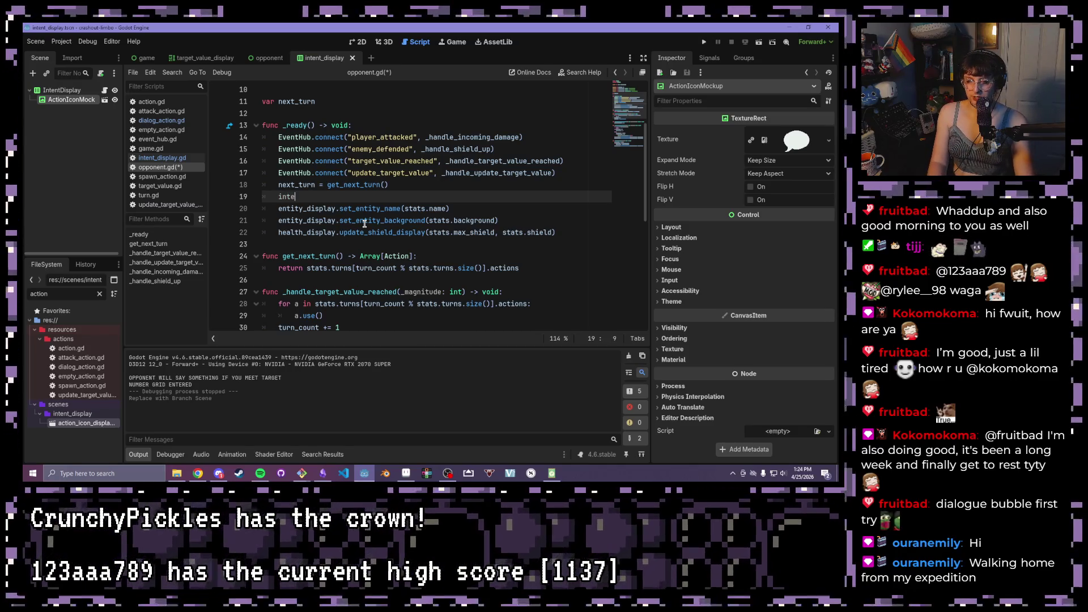
key("Return")
type(".")
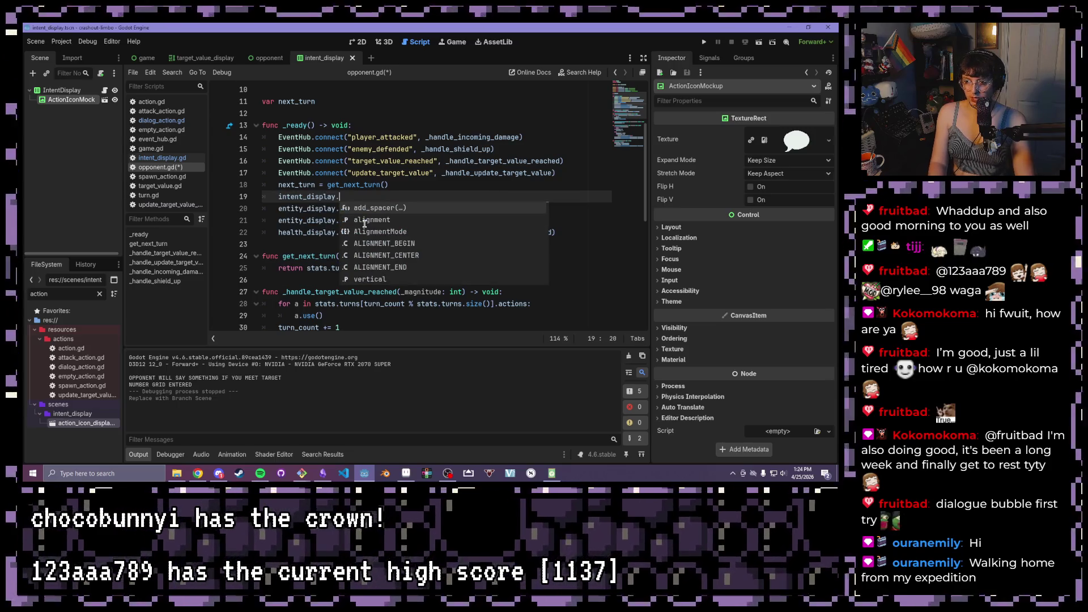
type("upda")
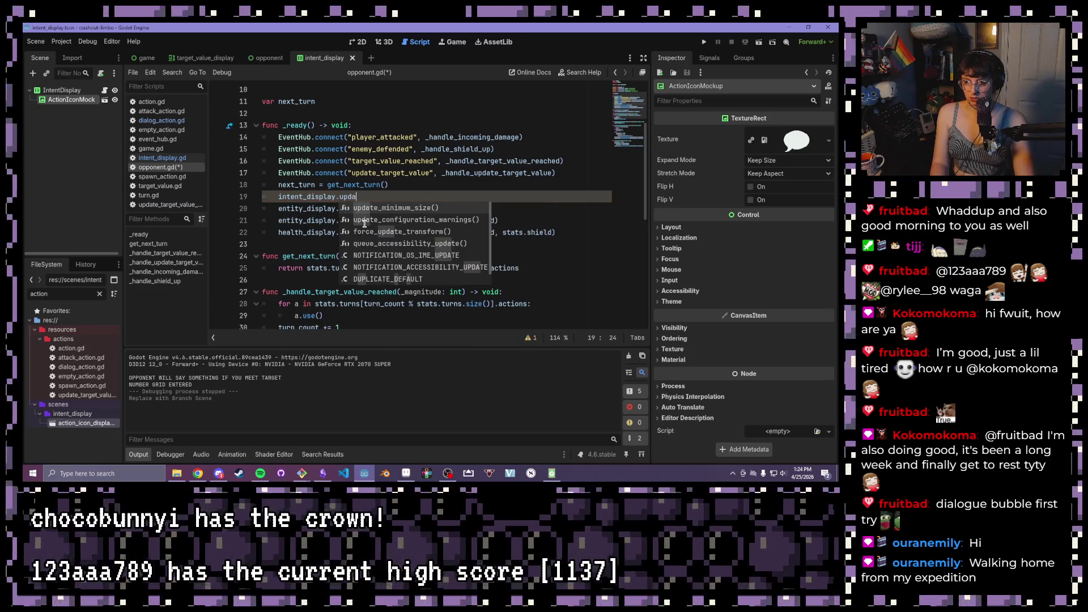
type("te_")
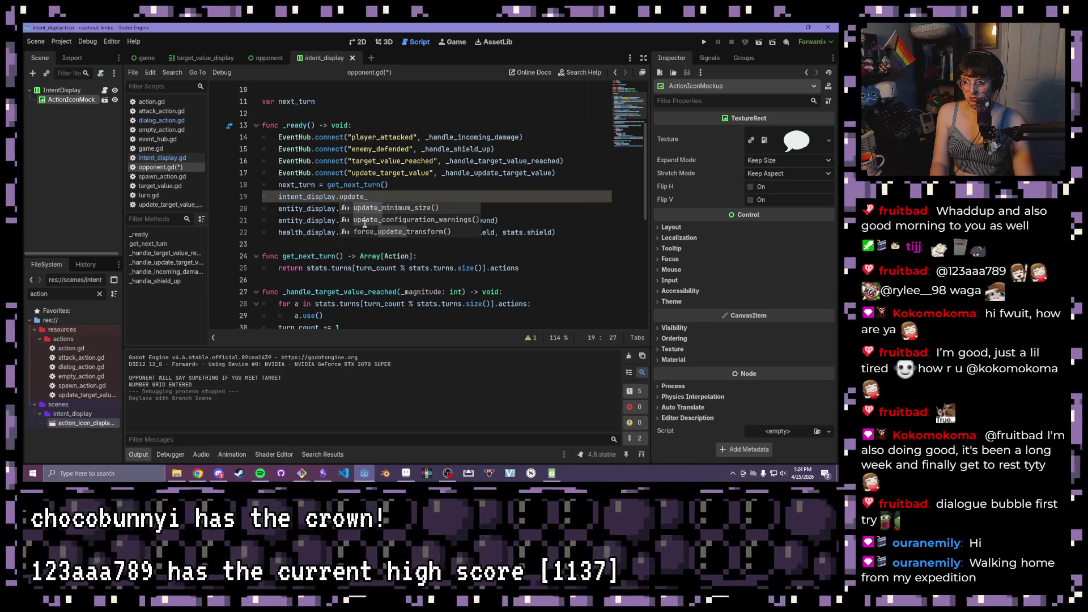
left_click(162, 157)
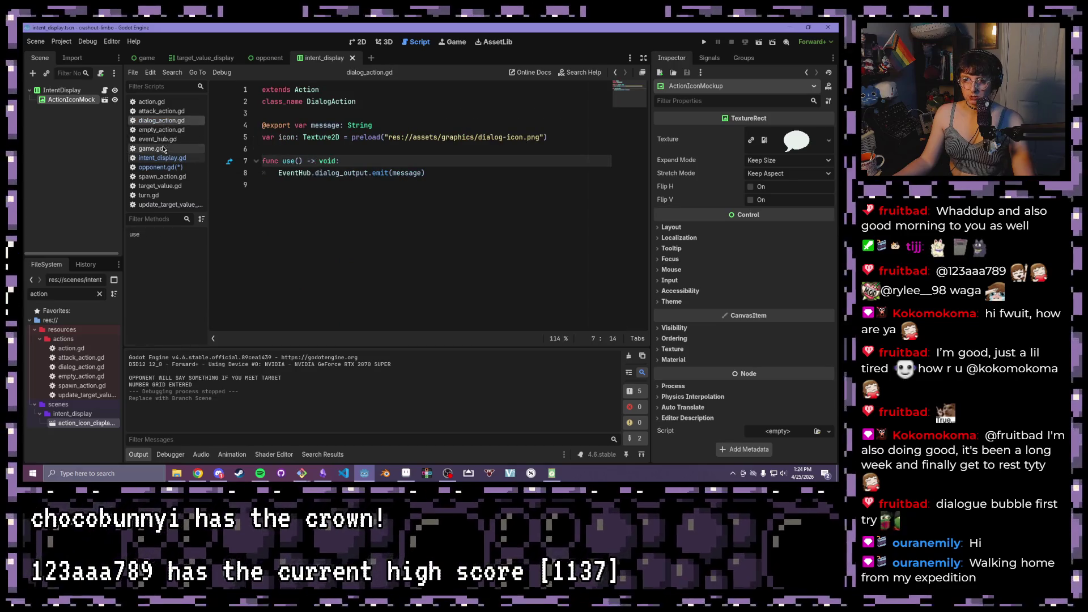
left_click(161, 167)
left_click(391, 196)
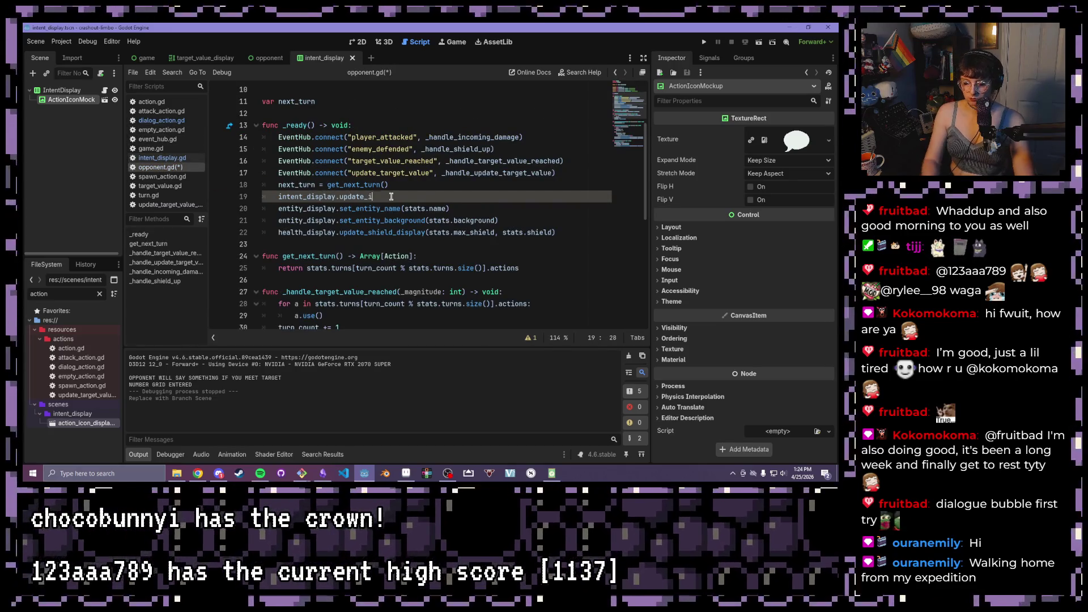
type("intent(")
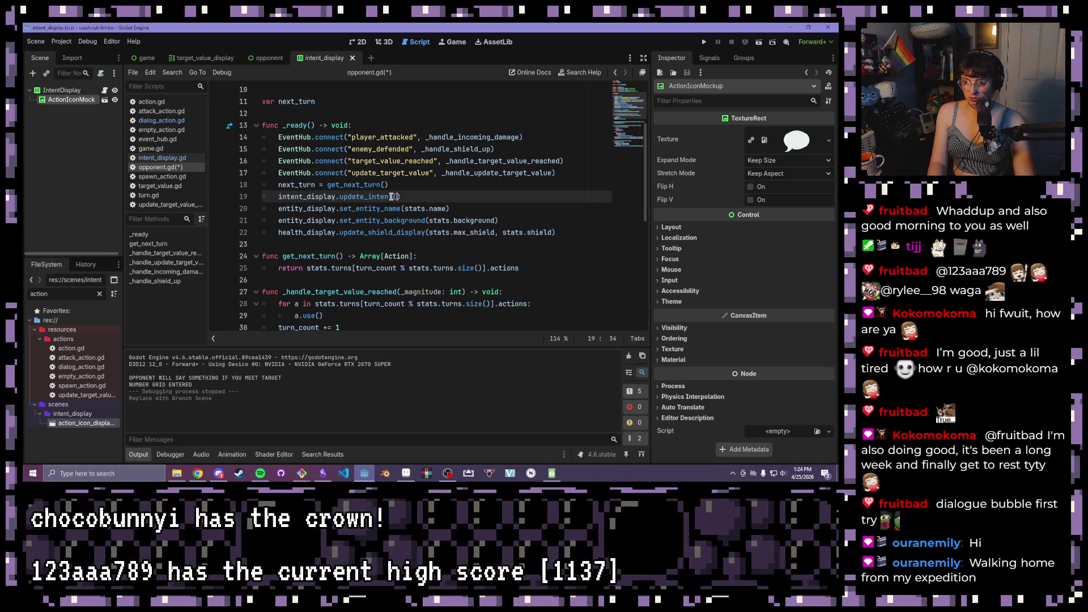
type("_turn,")
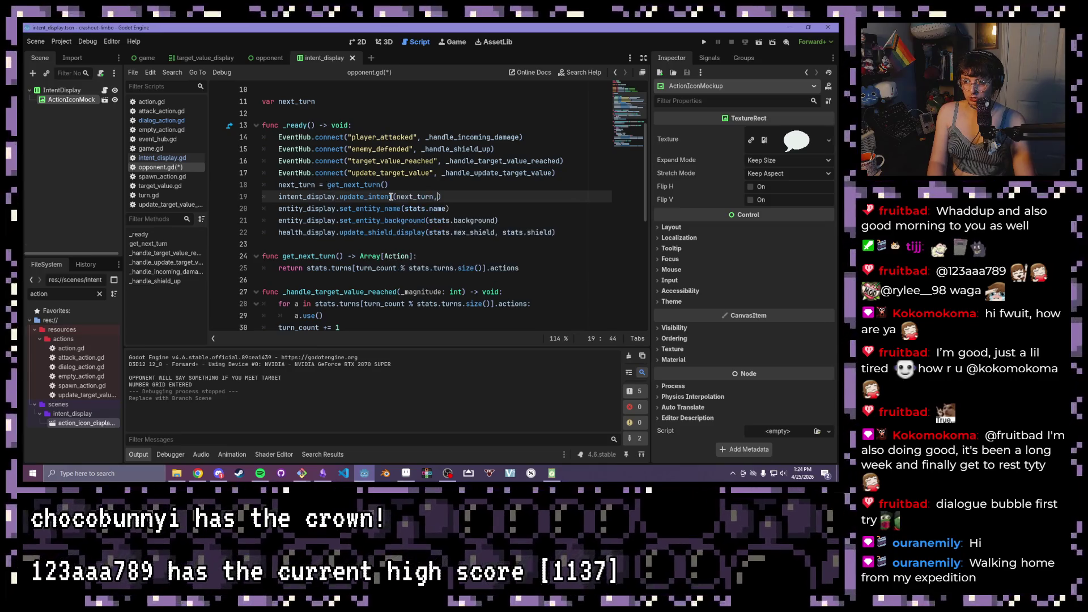
type(".actions")
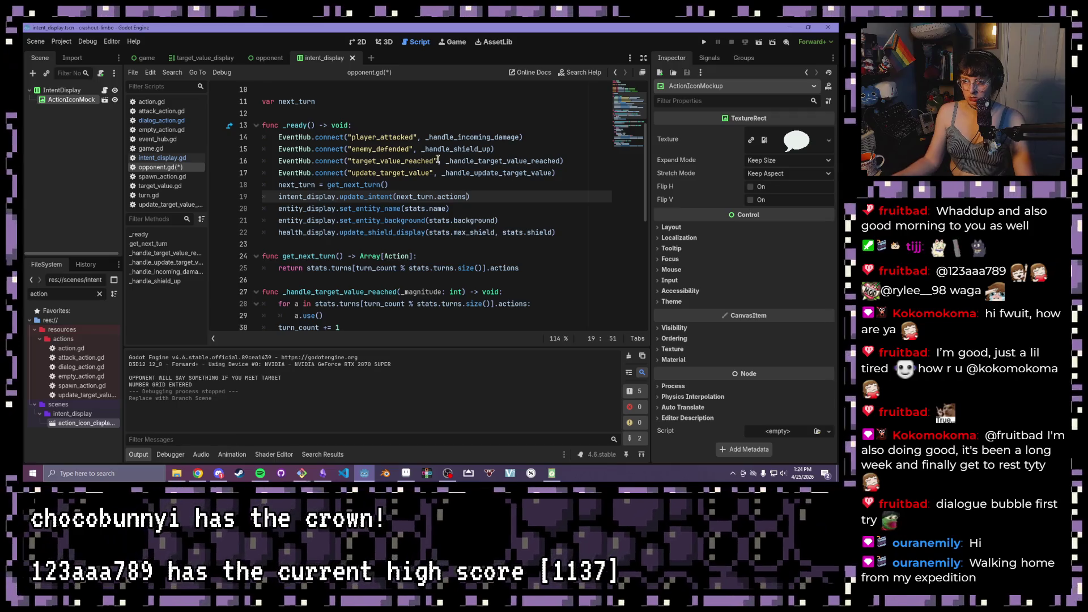
left_click(376, 196)
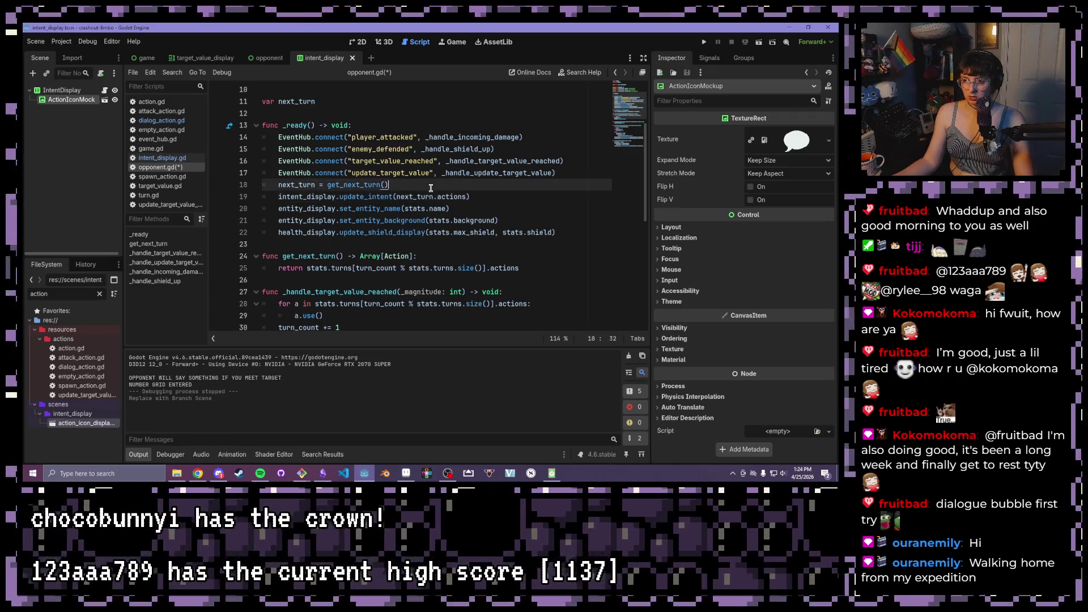
key("ctrl+s")
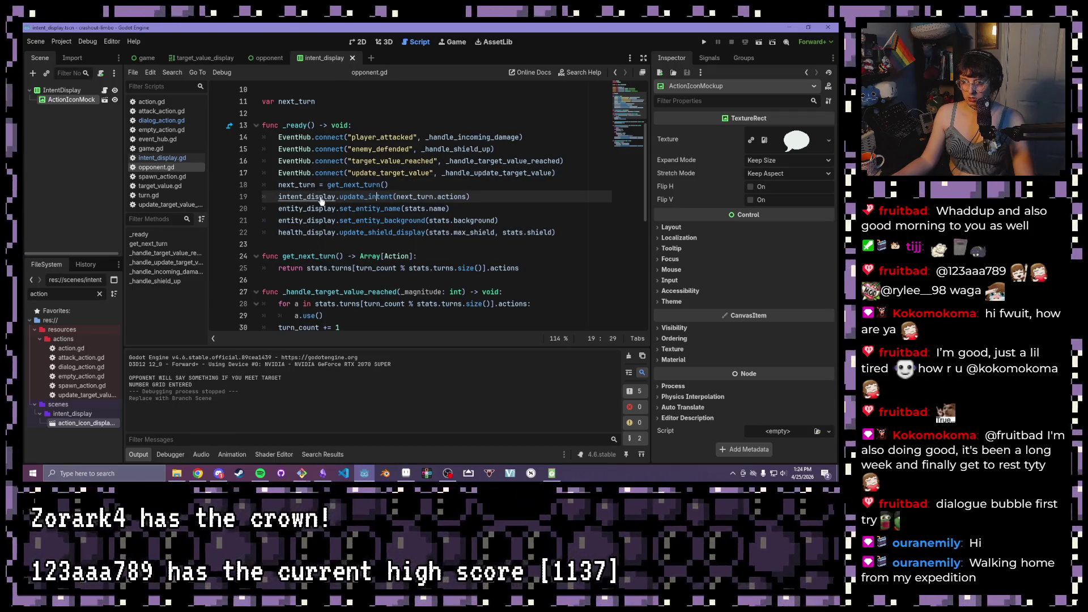
left_click(153, 158)
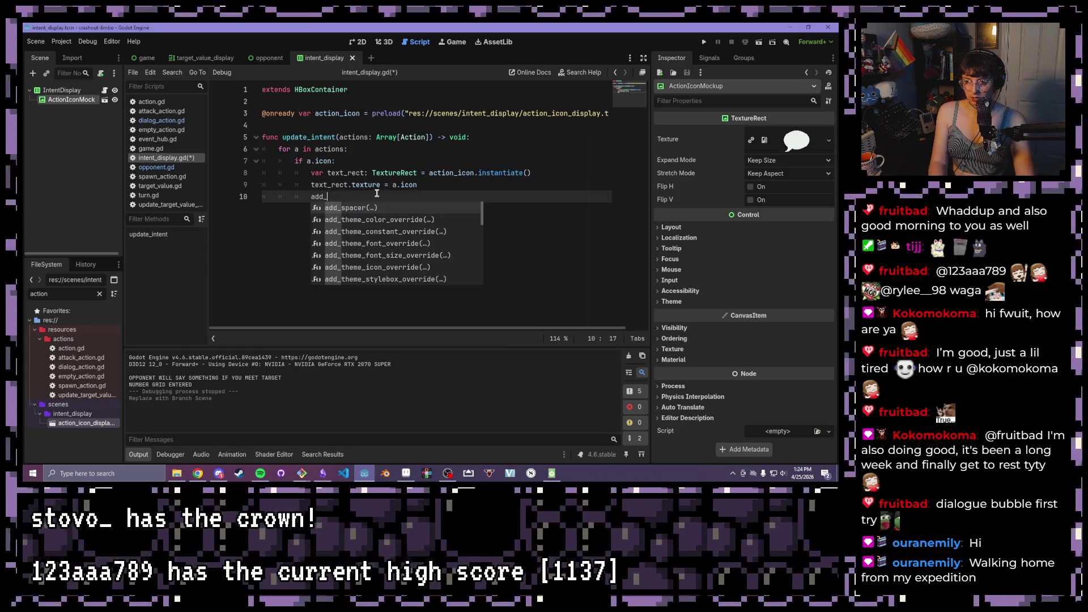
Add the TextureRect with add_child and rename text_rect to icon in every reference.
key("Return")
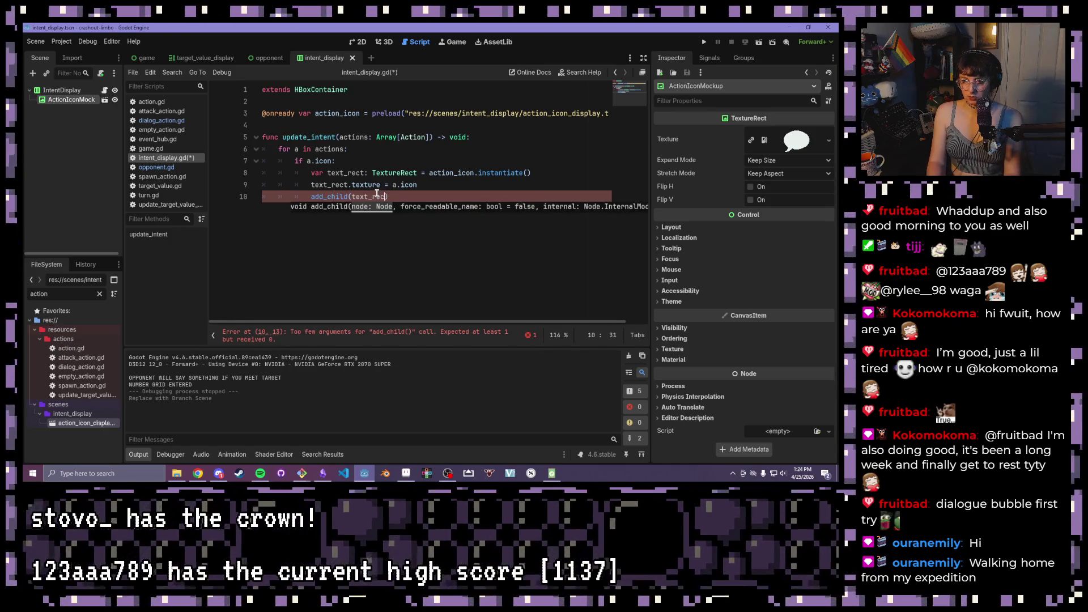
type("t")
left_click(395, 165)
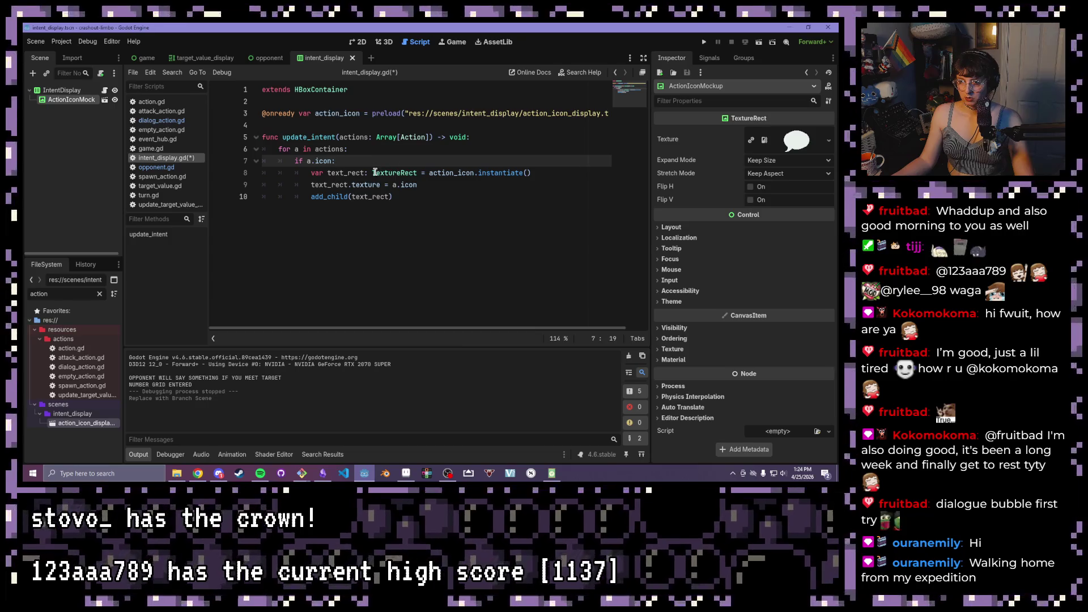
double_click(362, 172)
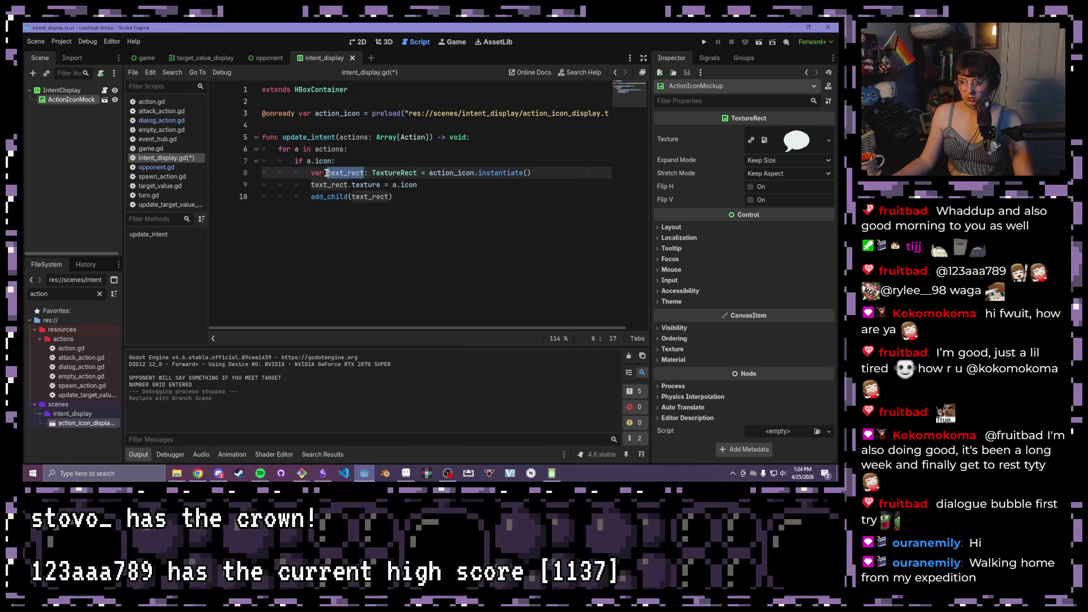
type("icon")
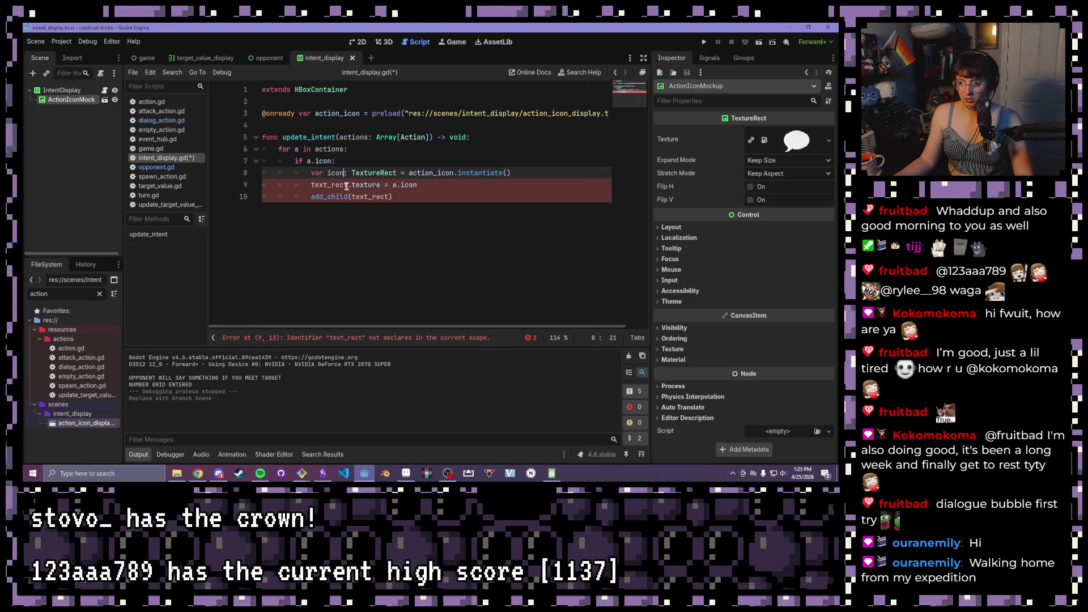
left_click(347, 185)
key("BackSpace")
key("BackSpace")
key("BackSpace")
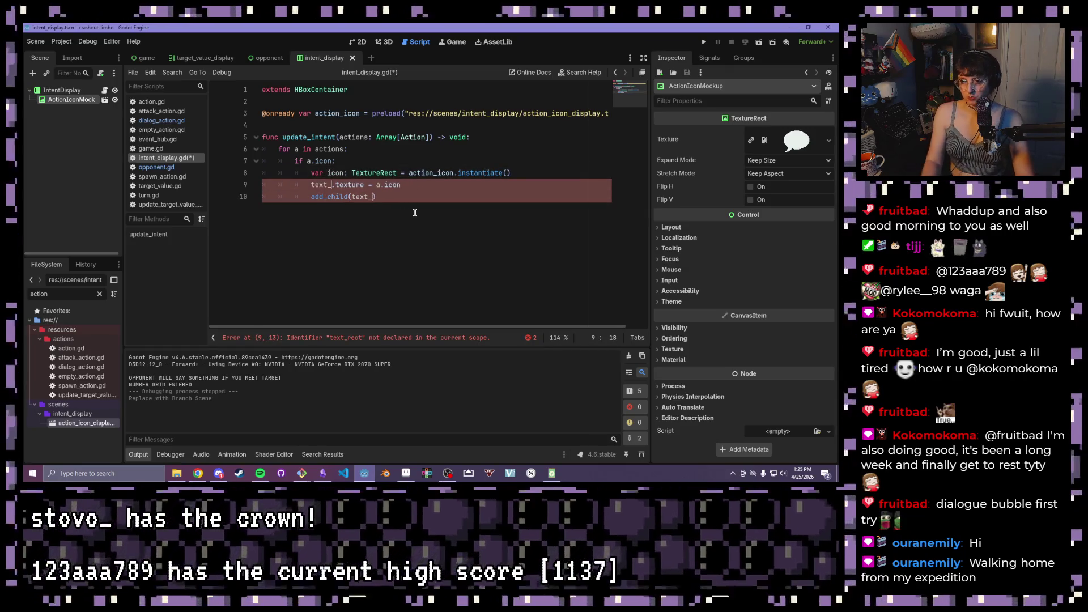
type("icon")
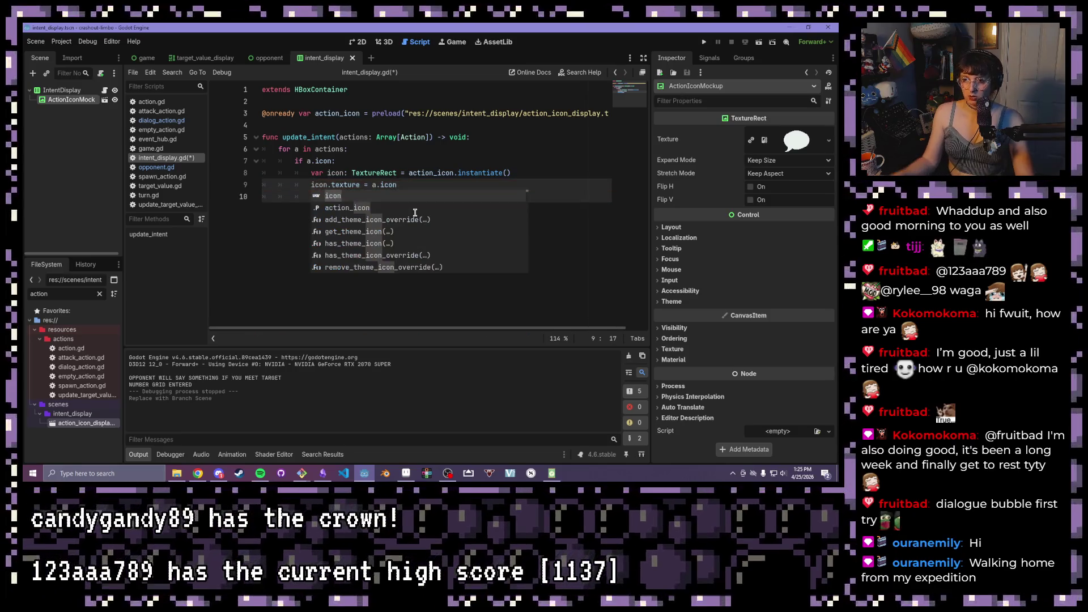
left_click(413, 174)
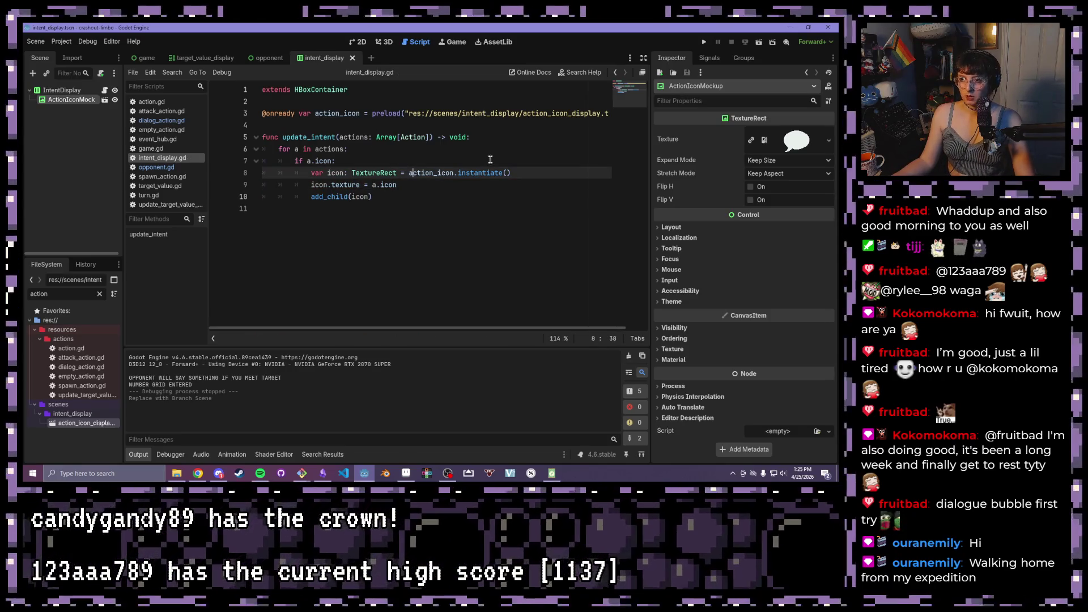
Insert a blank line at the top of update_intent's body.
left_click(490, 158)
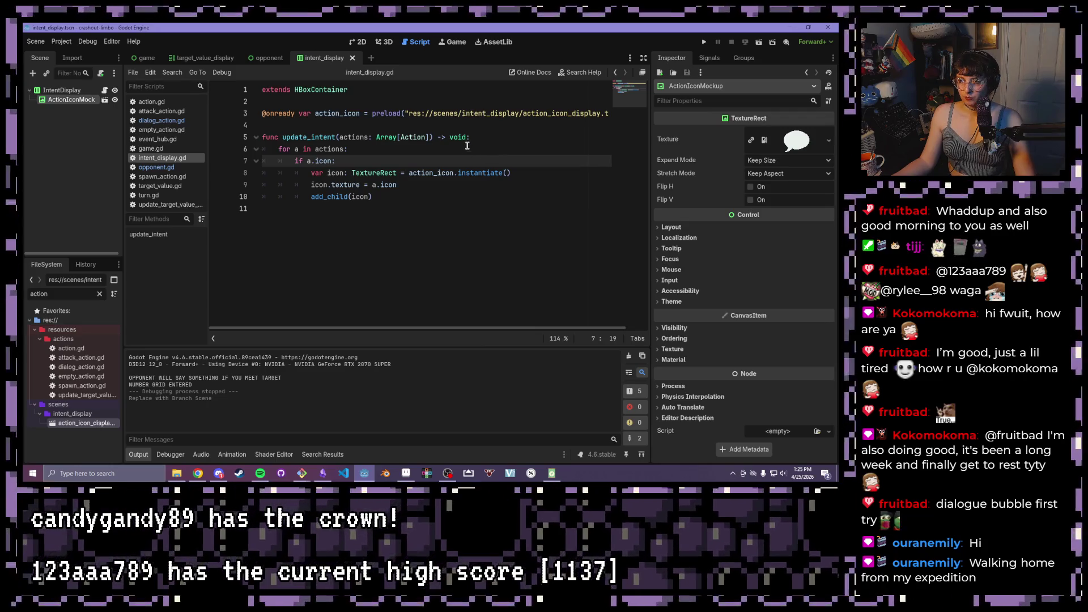
left_click(486, 133)
key("Return")
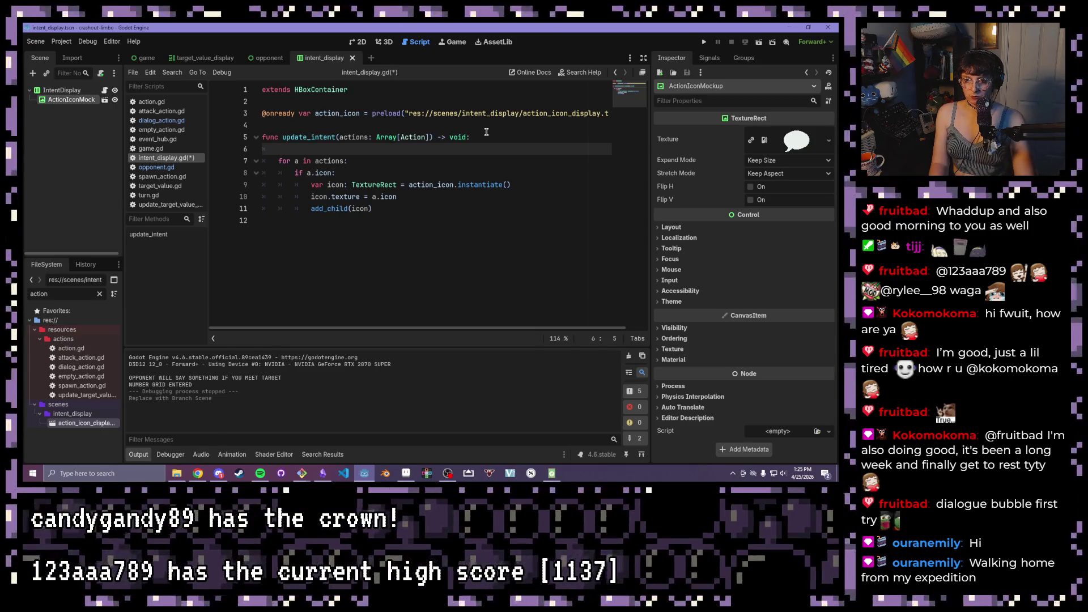
Insert a 'for i in get_children(): i.queue_free()' loop on line 6 and save intent_display.gd.
type("for ")
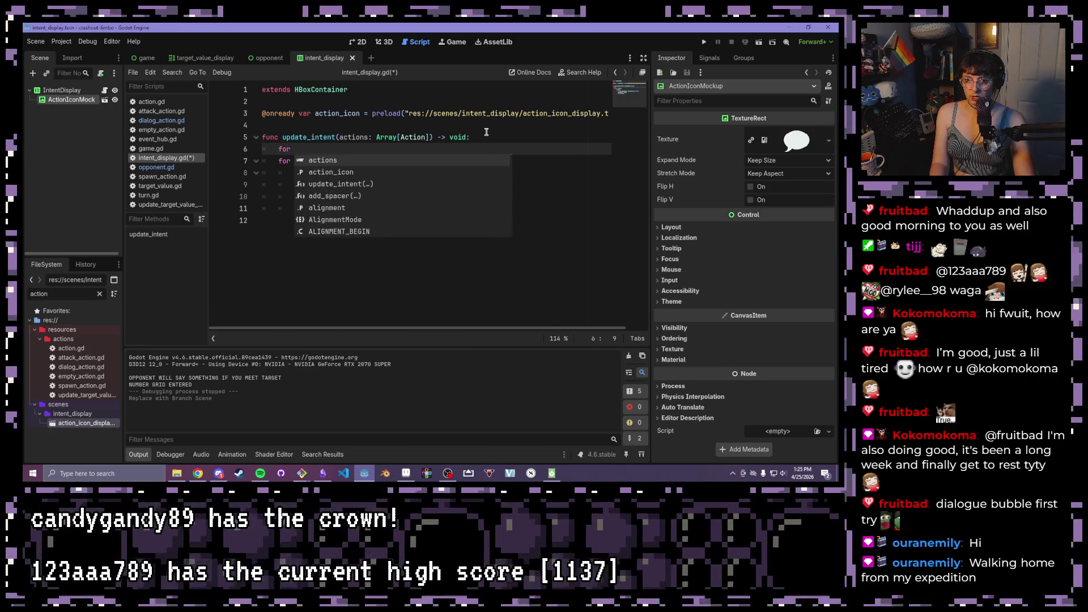
type("i in get_ch")
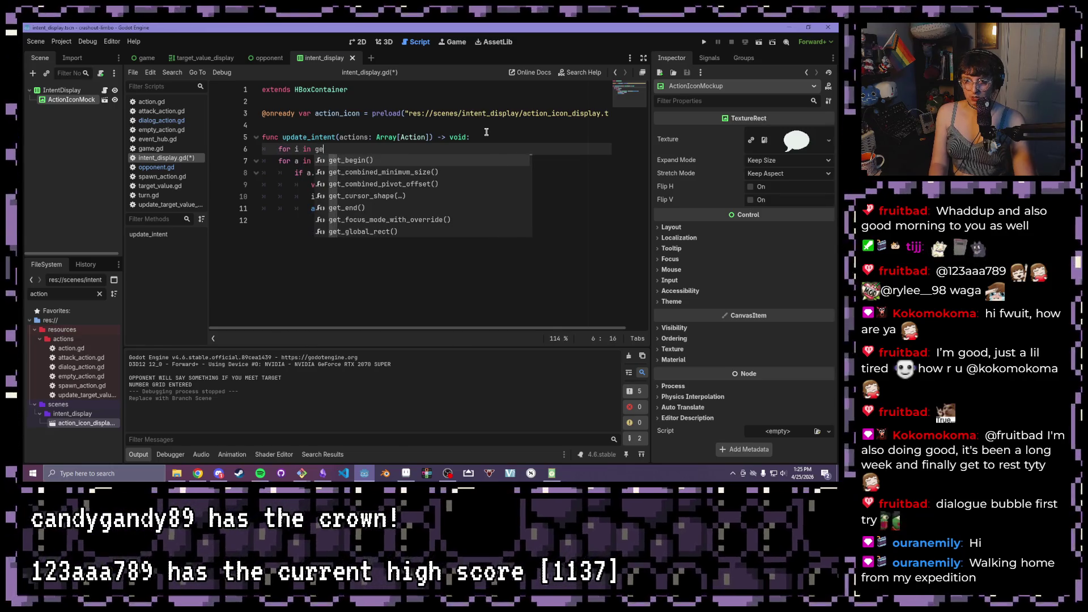
key("Down")
key("Return")
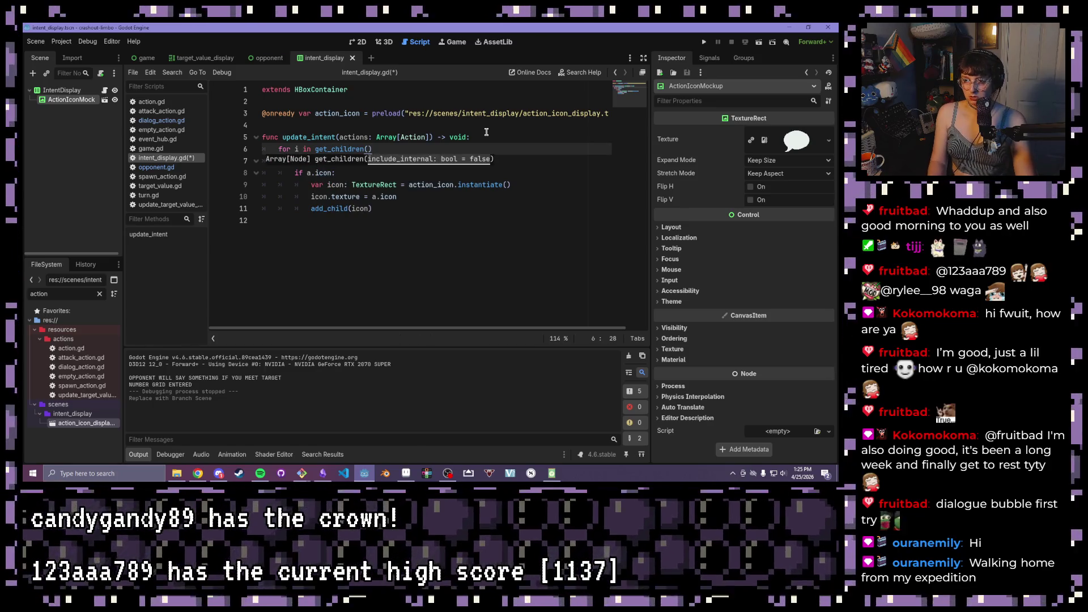
type(":")
key("Return")
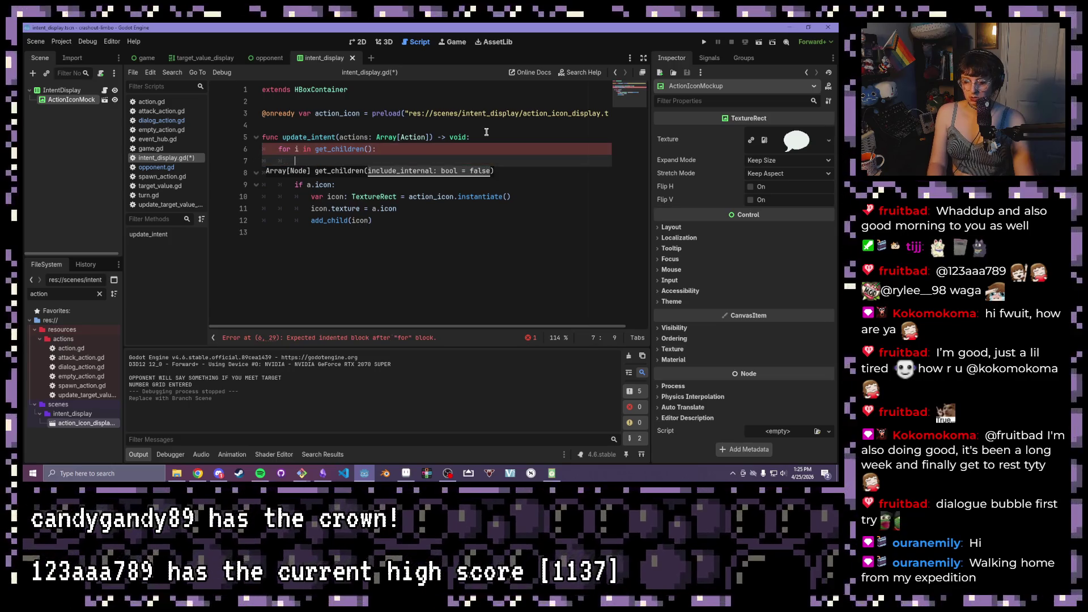
type("queue")
key("Down")
key("Return")
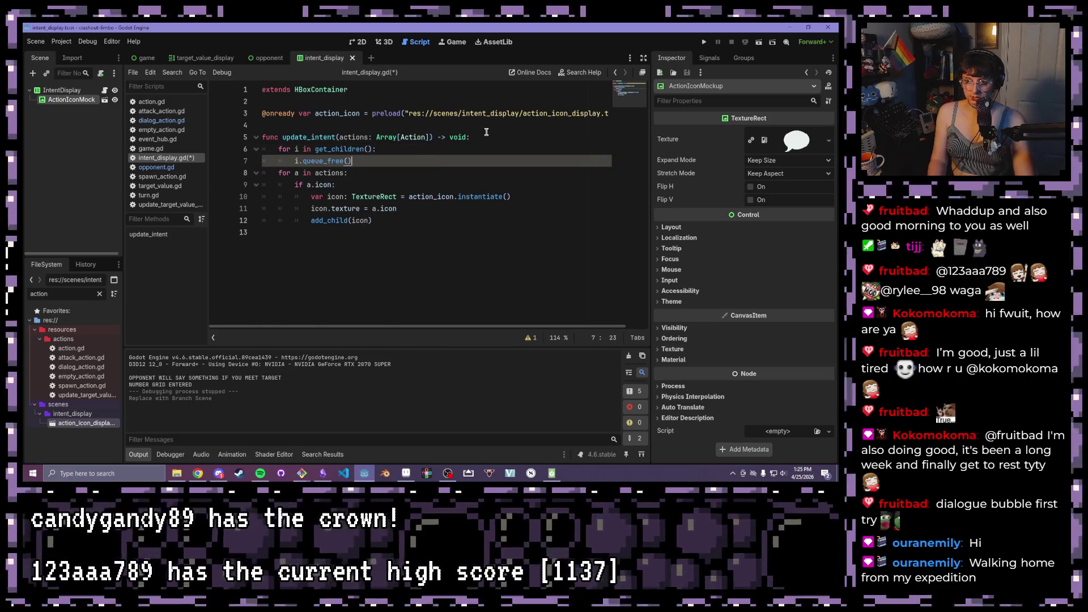
key("ctrl+s")
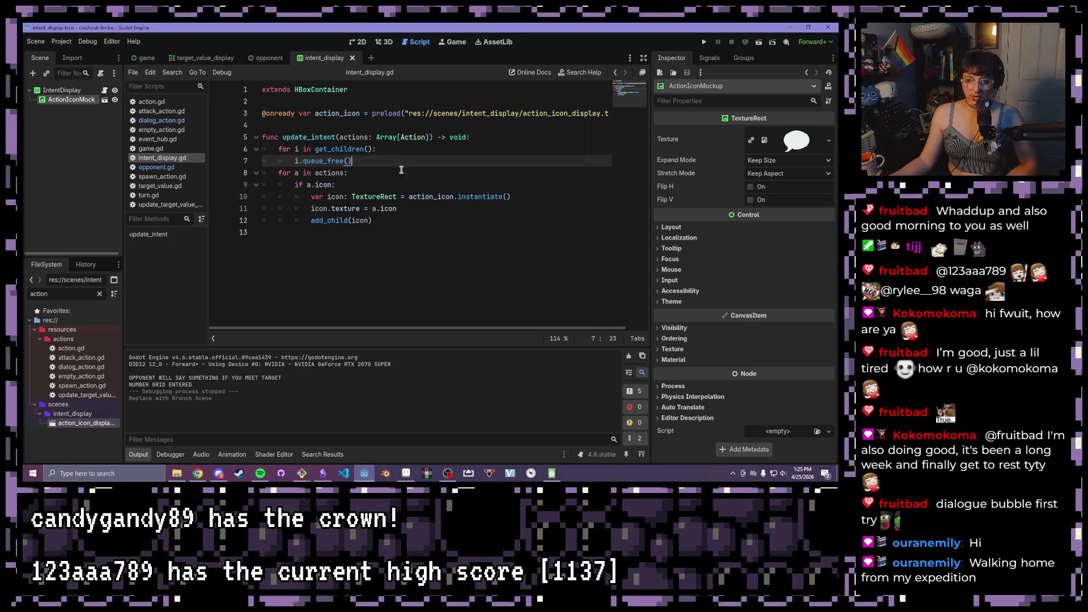
mouse_move(295, 148)
left_mouse_down()
mouse_move(271, 139)
mouse_move(279, 147)
left_mouse_up()
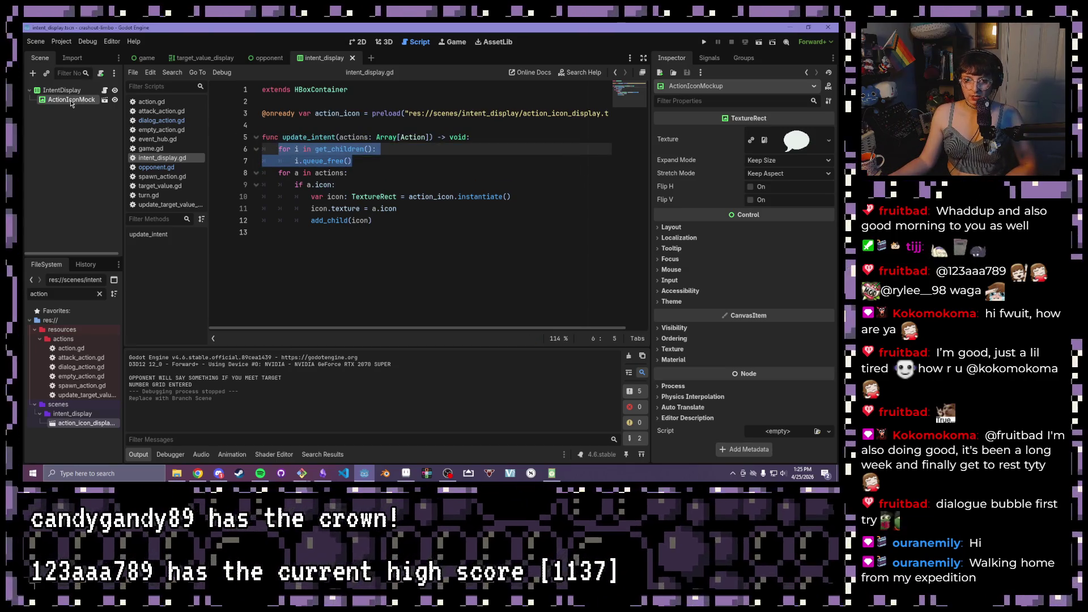
In opponent.gd, cut the update_intent call out of line 19.
left_click(256, 59)
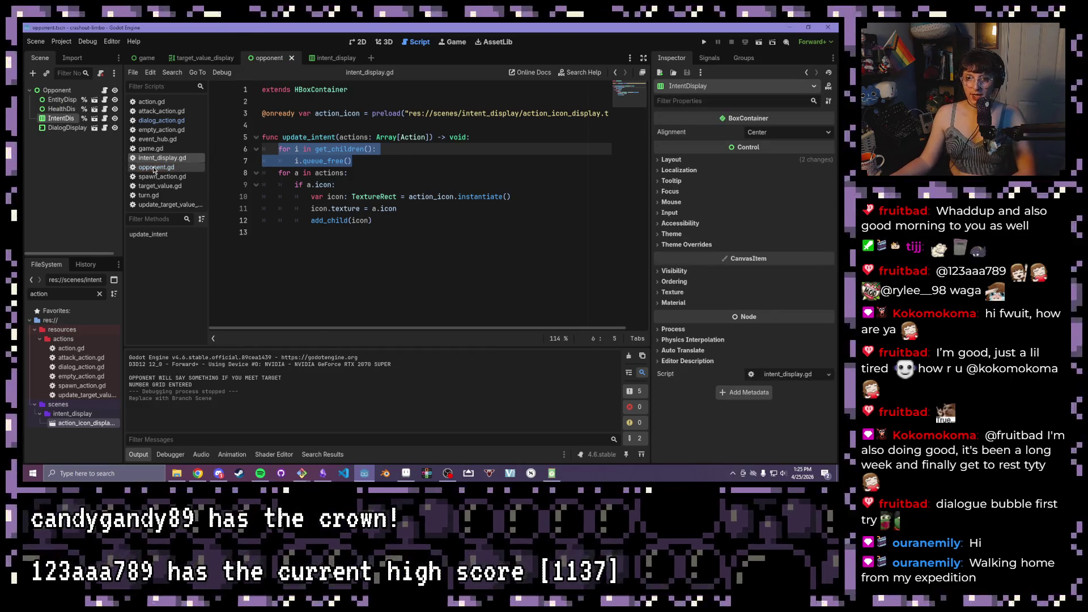
left_click_drag(532, 196, 280, 195)
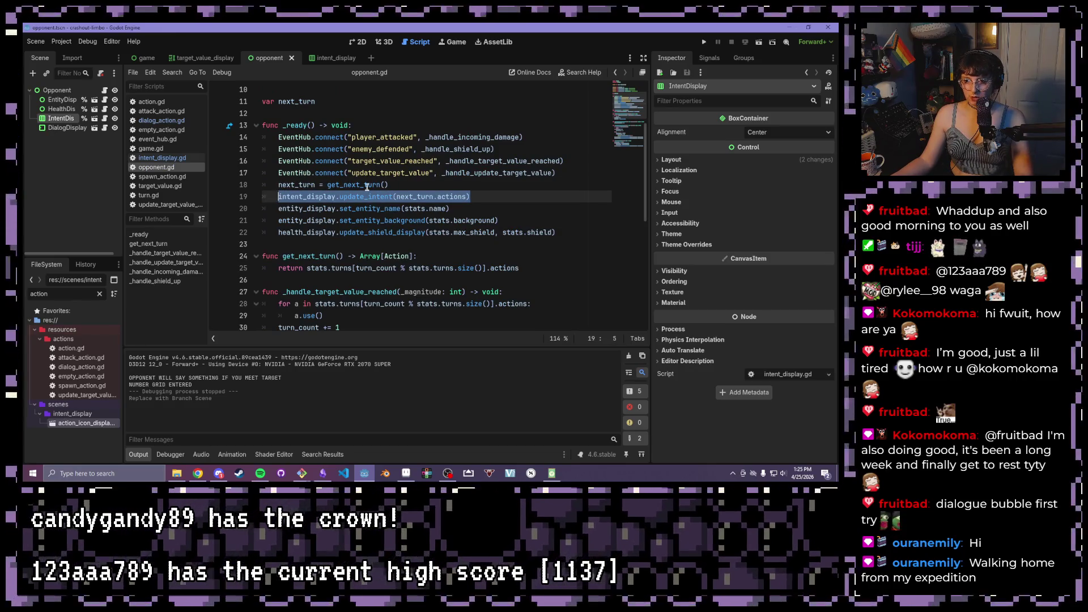
left_click(482, 199)
left_click_drag(483, 198, 277, 194)
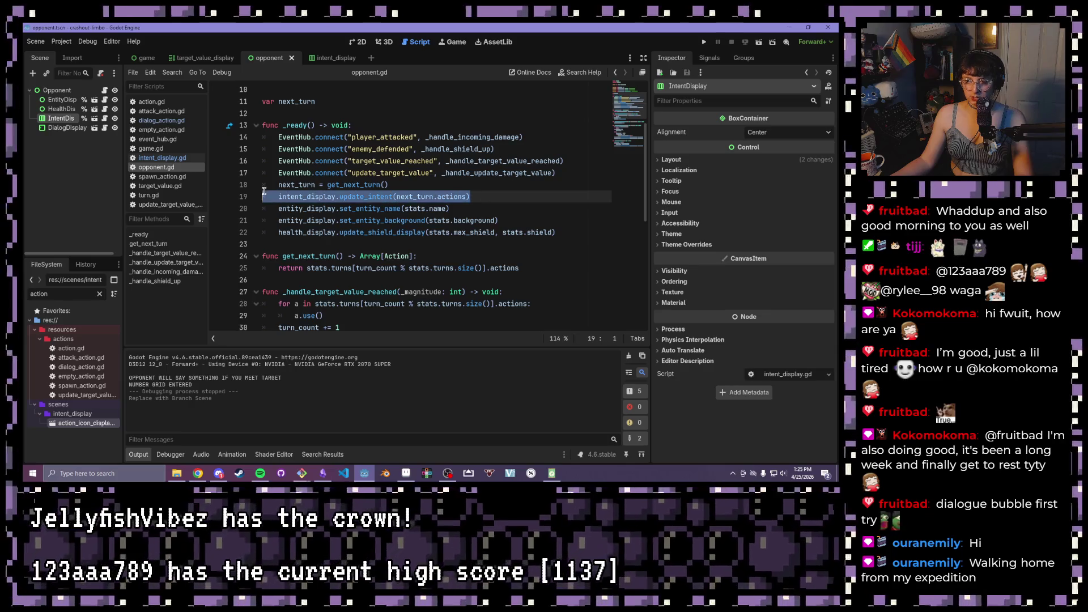
left_click_drag(470, 197, 277, 193)
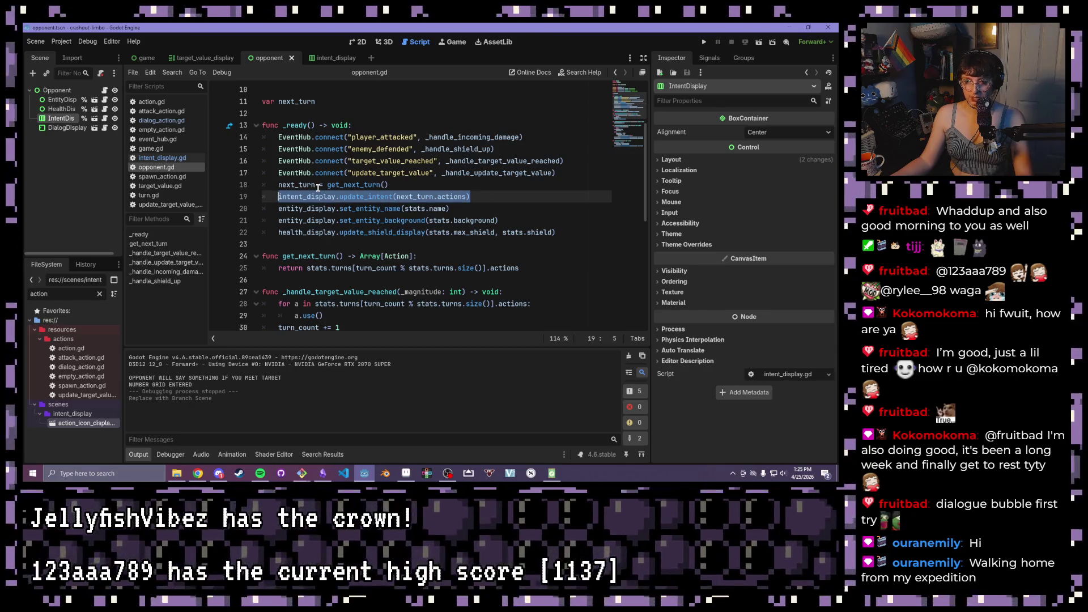
key("ctrl+x")
key("BackSpace")
Paste the update_intent call on a new line after the next_turn assignment in _ready.
scroll(387, 232, "down", 2)
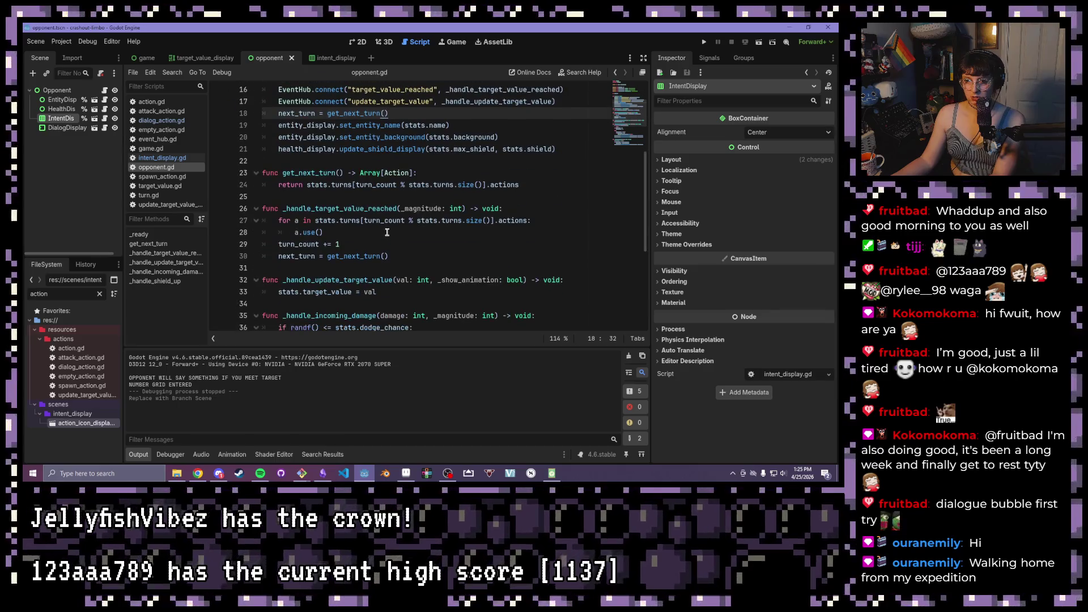
scroll(375, 208, "down", 1)
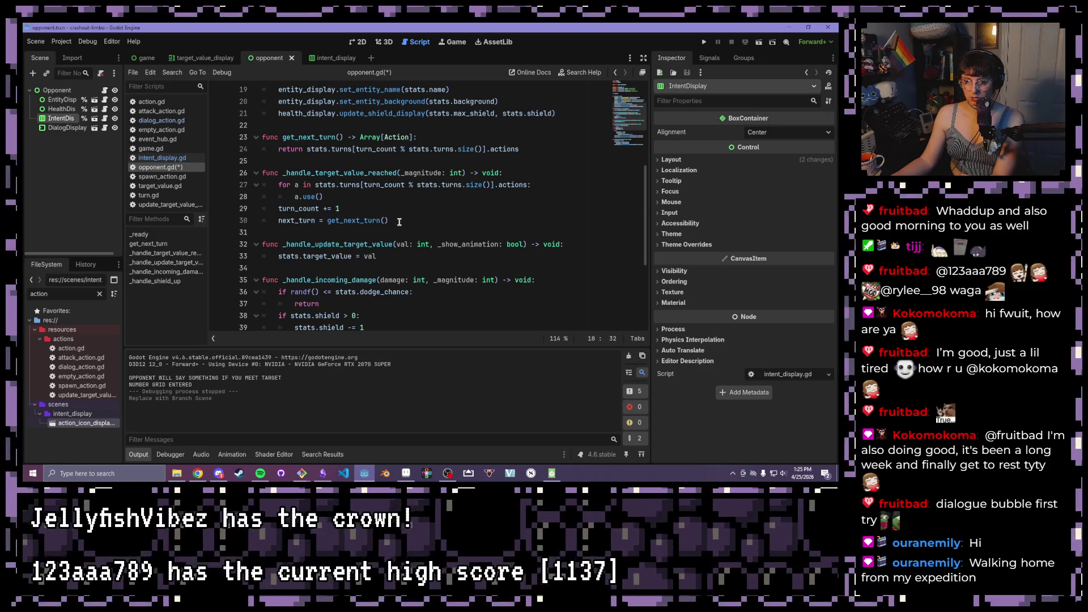
left_click_drag(399, 222, 269, 225)
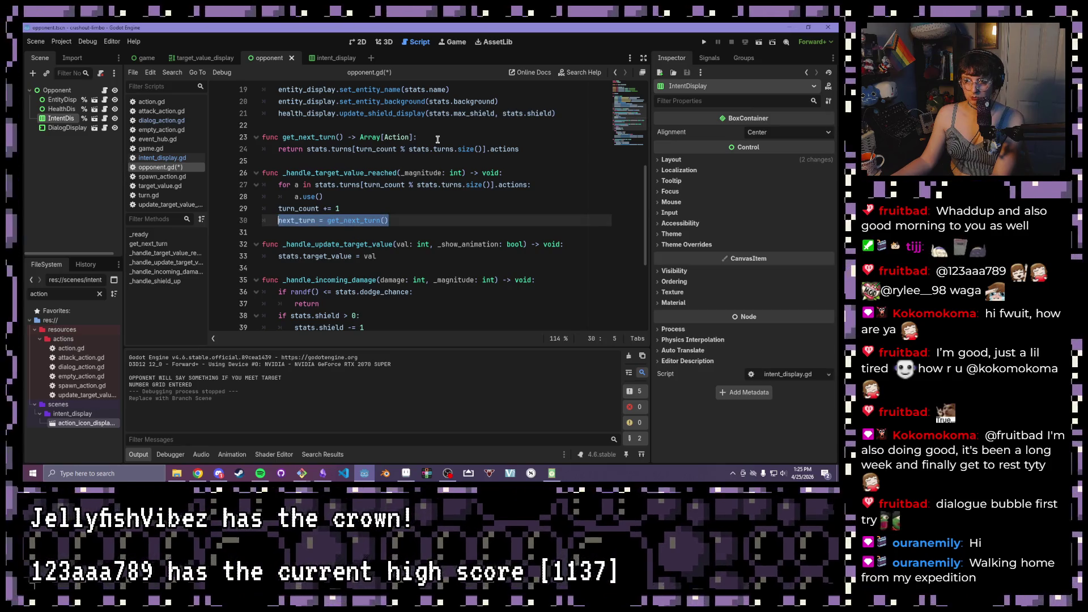
left_click(437, 140)
key("Return")
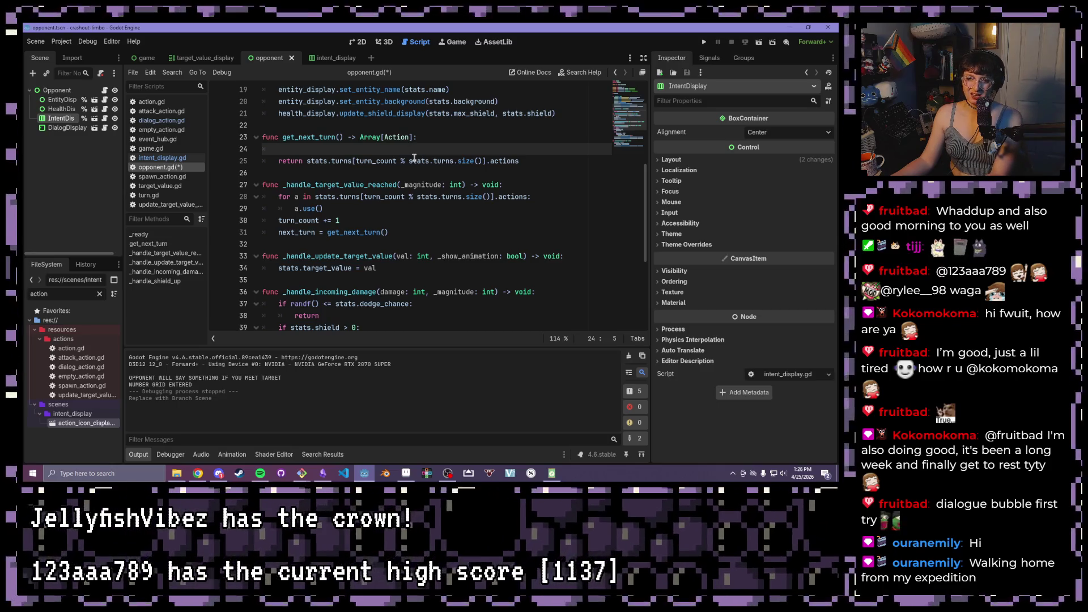
key("BackSpace")
key("BackSpace")
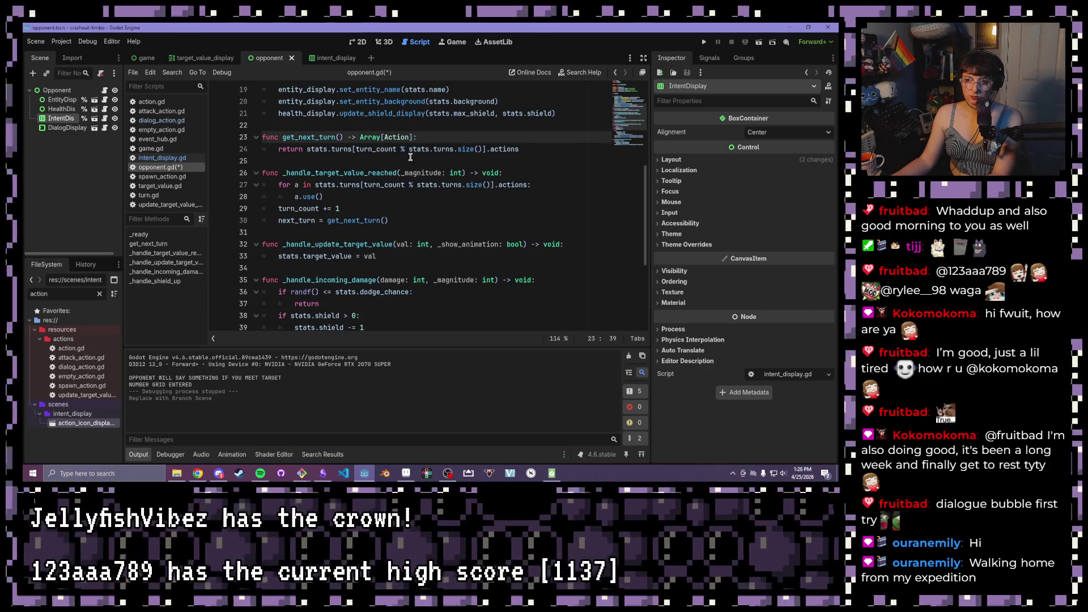
scroll(410, 157, "up", 3)
left_click(411, 173)
left_click(411, 184)
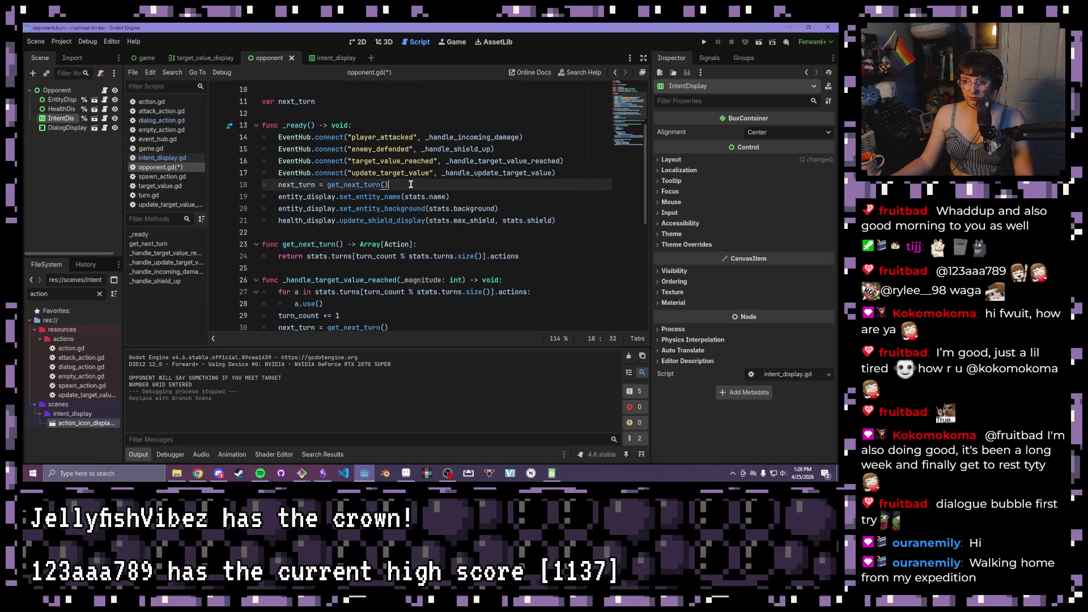
key("Return")
type("\\")
key("BackSpace")
key("ctrl+v")
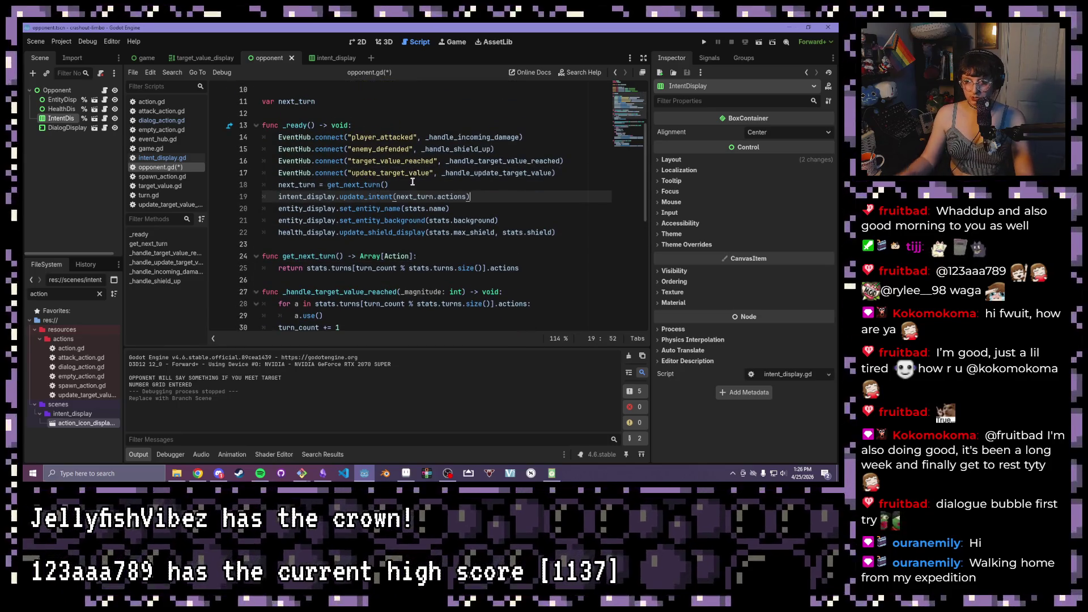
left_click_drag(494, 194, 278, 196)
Paste the update_intent call again after next_turn in the target handler.
scroll(306, 196, "down", 4)
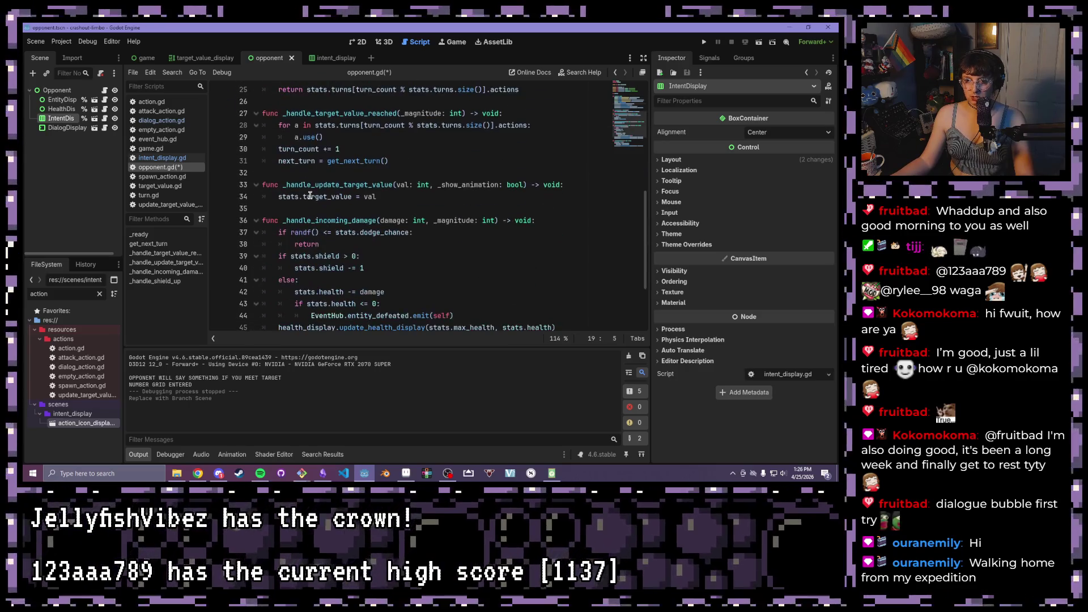
left_click(459, 193)
key("Return")
key("ctrl+v")
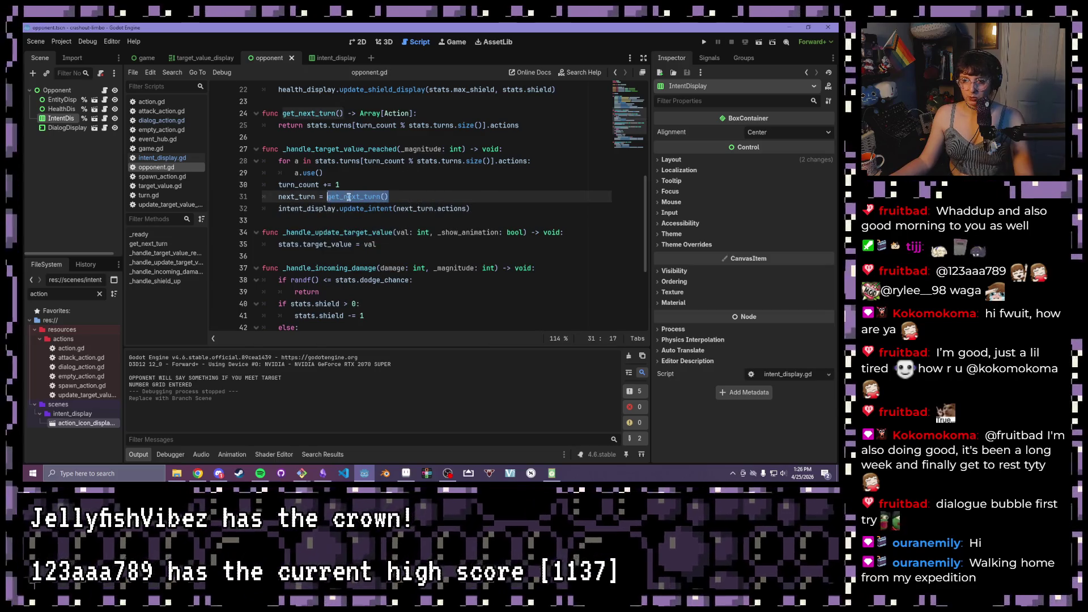
left_click(504, 181)
Launch the game with F5 to test the intent refresh.
scroll(504, 182, "down", 1)
scroll(504, 181, "down", 2)
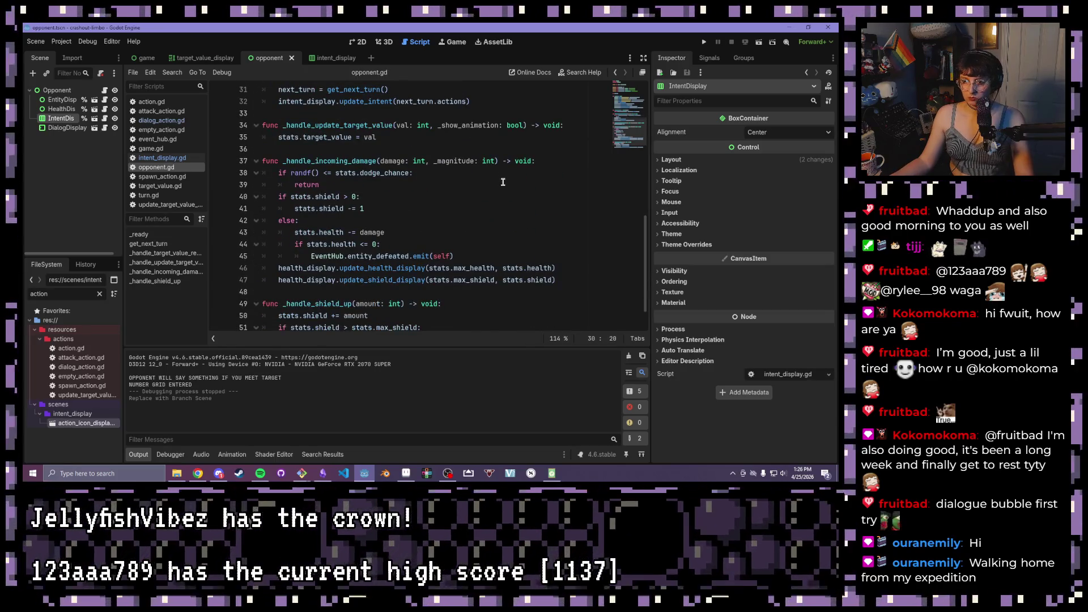
scroll(503, 182, "down", 1)
scroll(503, 182, "up", 3)
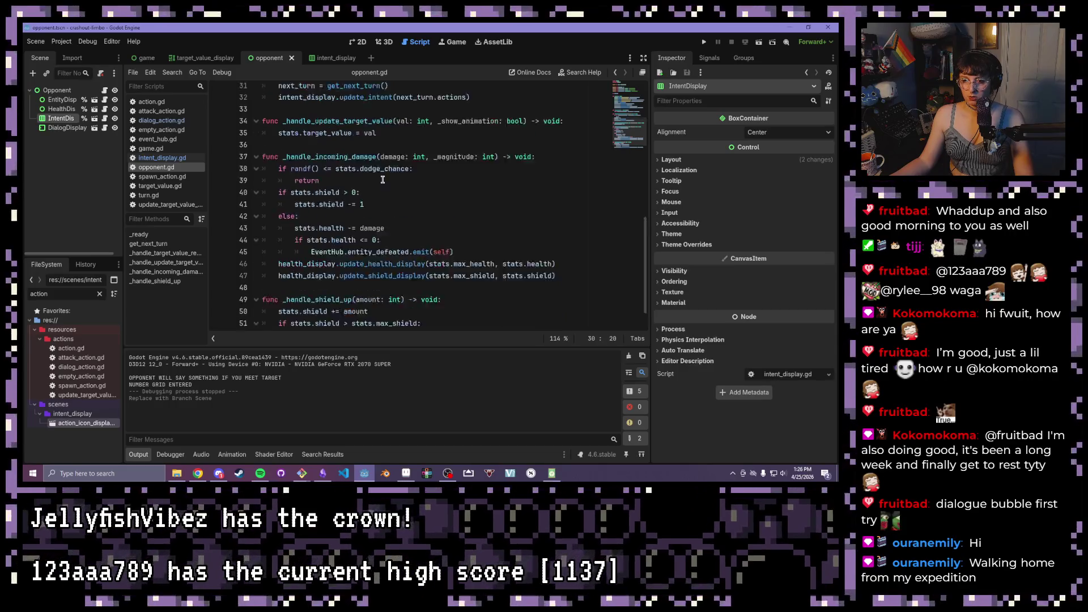
key("F5")
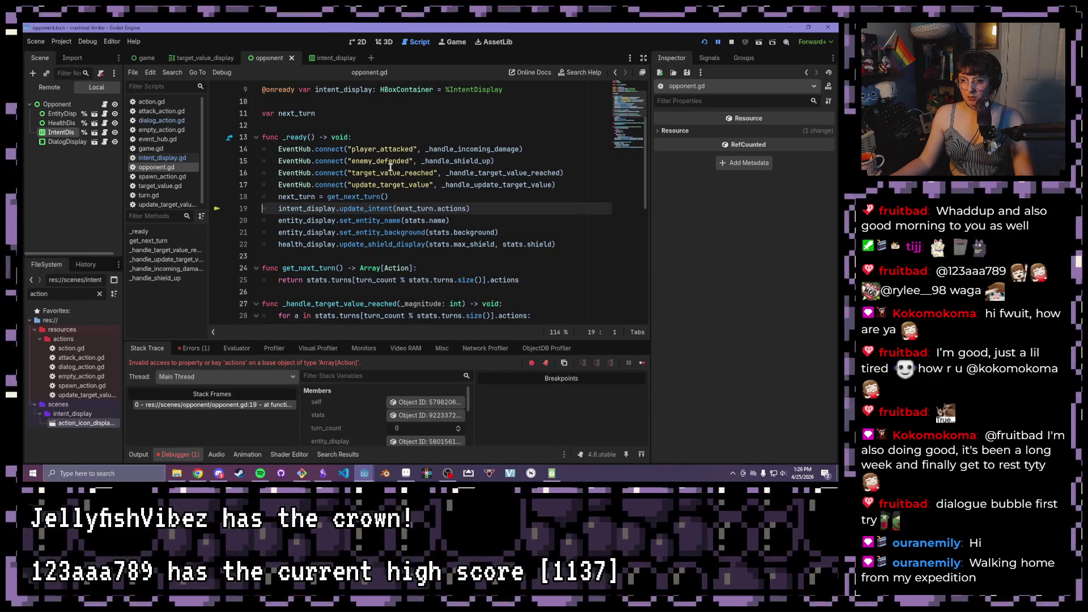
Drop '.actions' from both update_intent calls on lines 19 and 32, then relaunch with F5.
mouse_move(327, 219)
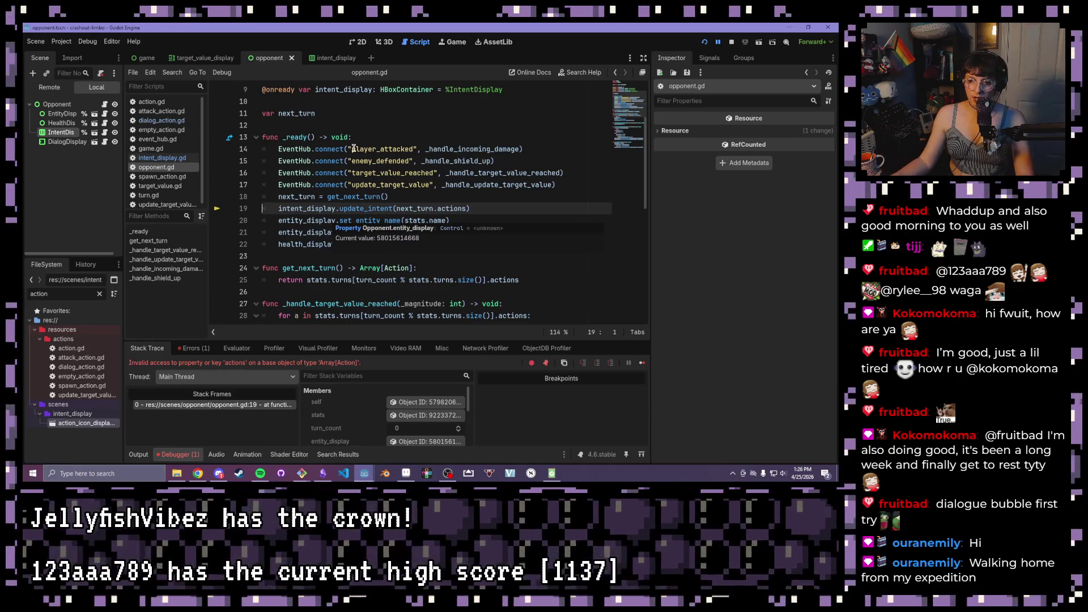
left_click(428, 124)
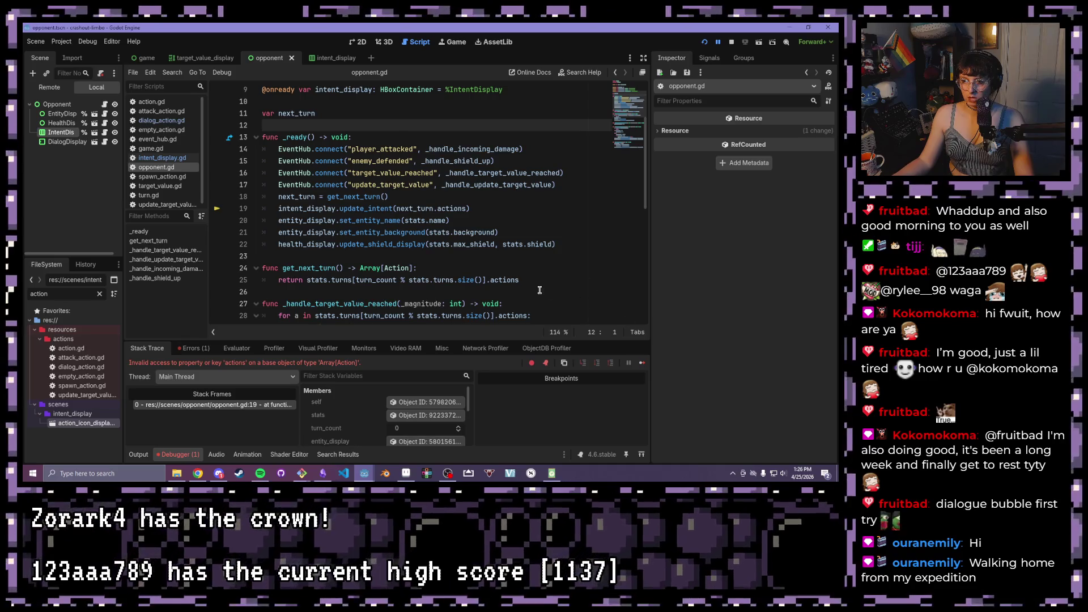
scroll(448, 221, "down", 1)
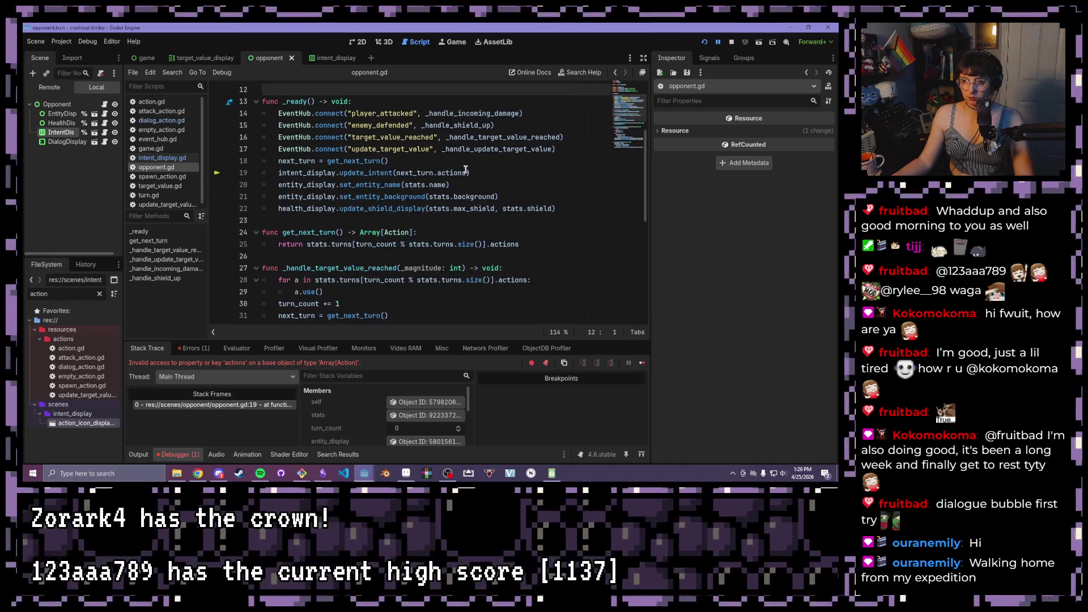
double_click(435, 172)
key("BackSpace")
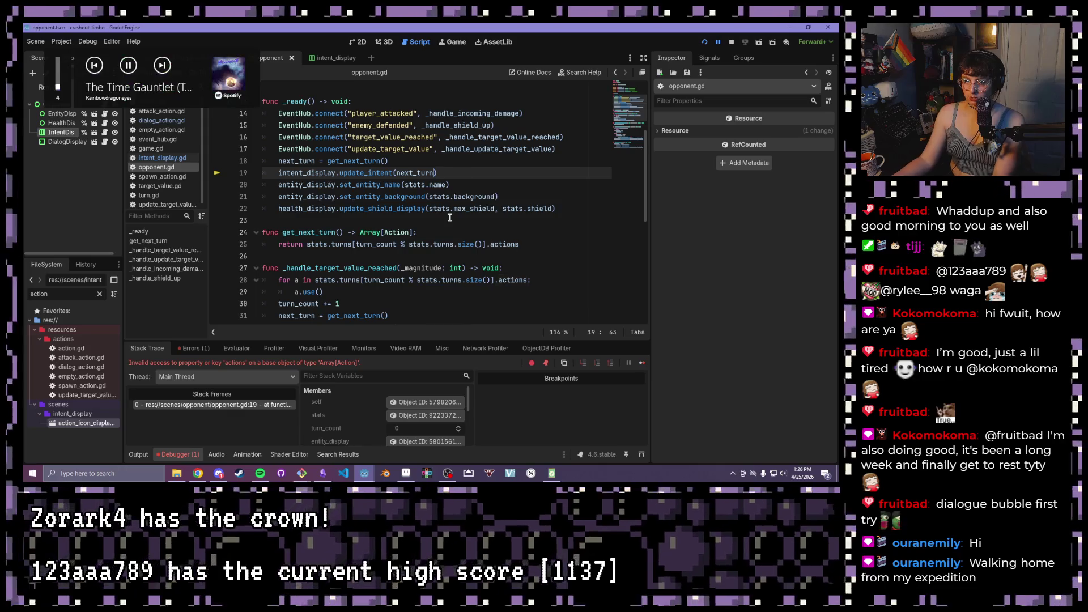
scroll(448, 218, "down", 2)
left_click(467, 256)
key("BackSpace")
key("BackSpace")
key("BackSpace")
left_click(484, 218)
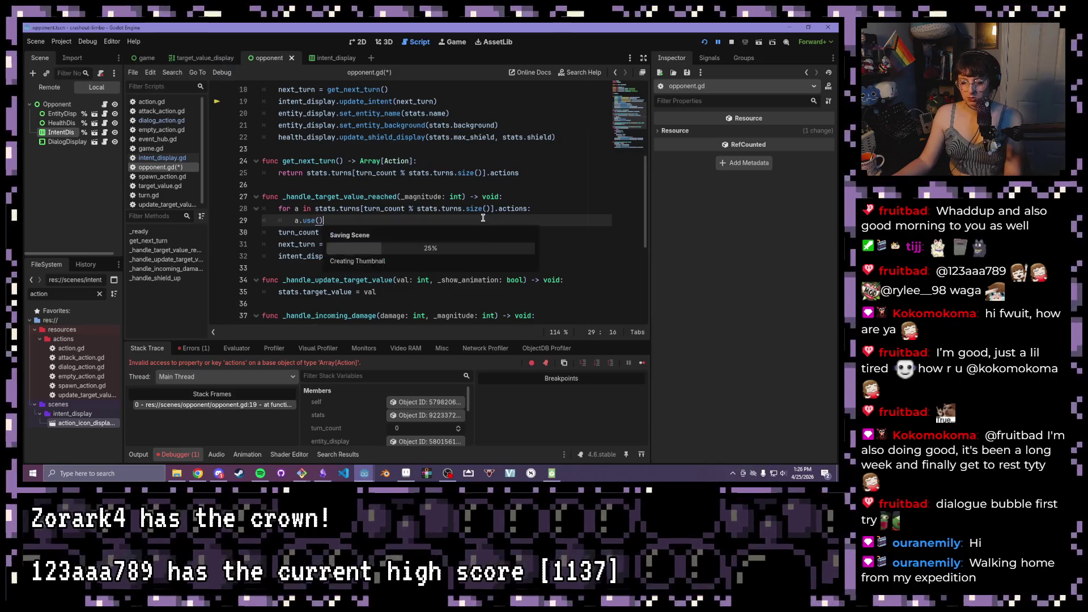
key("F5")
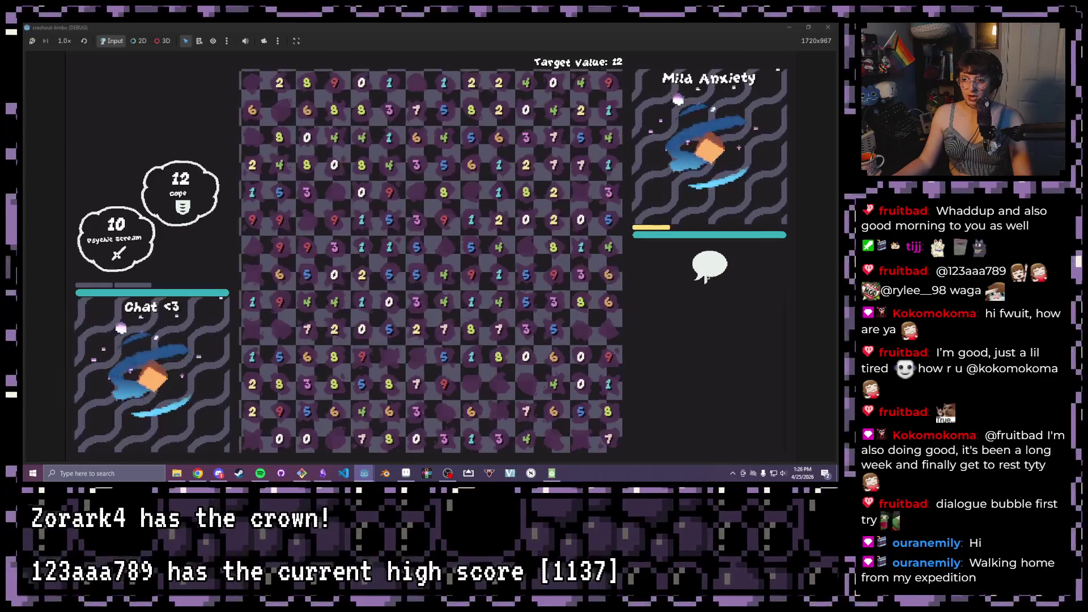
Clear tile pairs such as 9 and 3 that sum to 12 until the debugger breaks.
left_click_drag(471, 275, 498, 275)
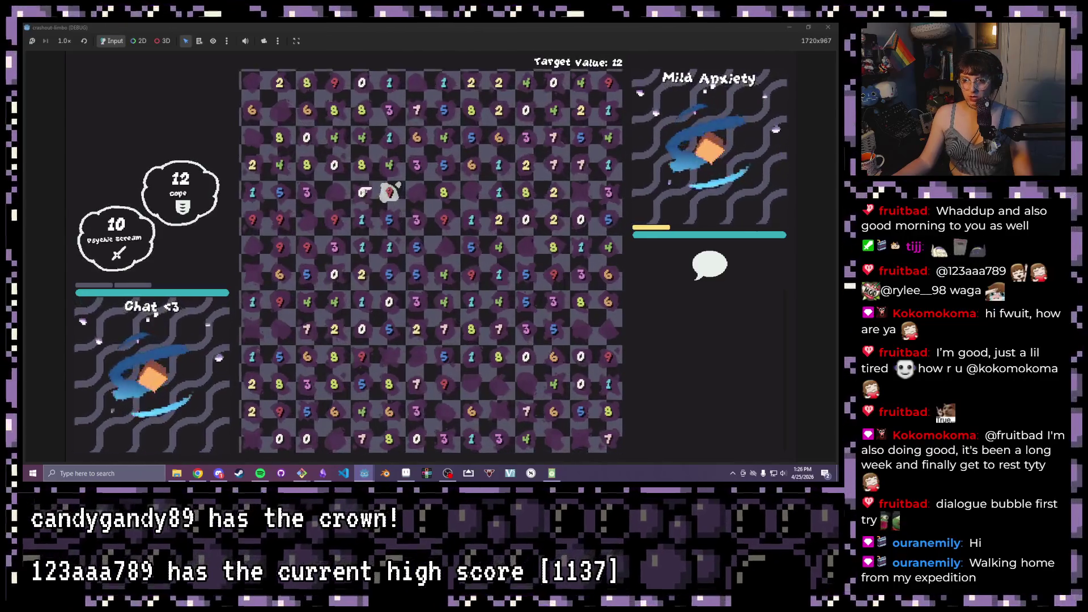
left_click_drag(335, 220, 335, 247)
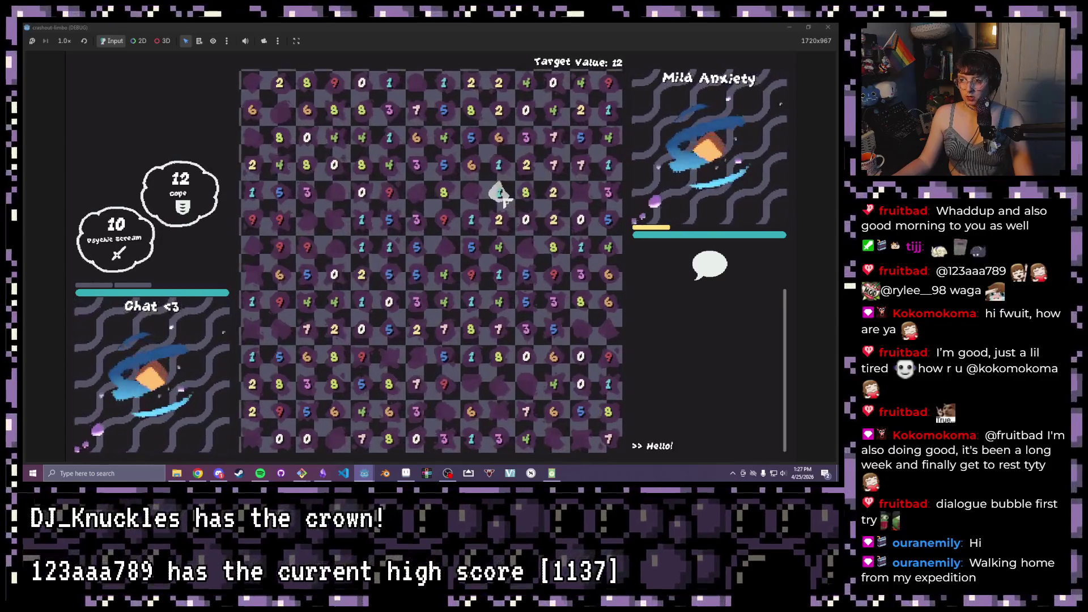
mouse_move(526, 193)
left_mouse_down()
mouse_move(621, 202)
mouse_move(606, 195)
left_mouse_up()
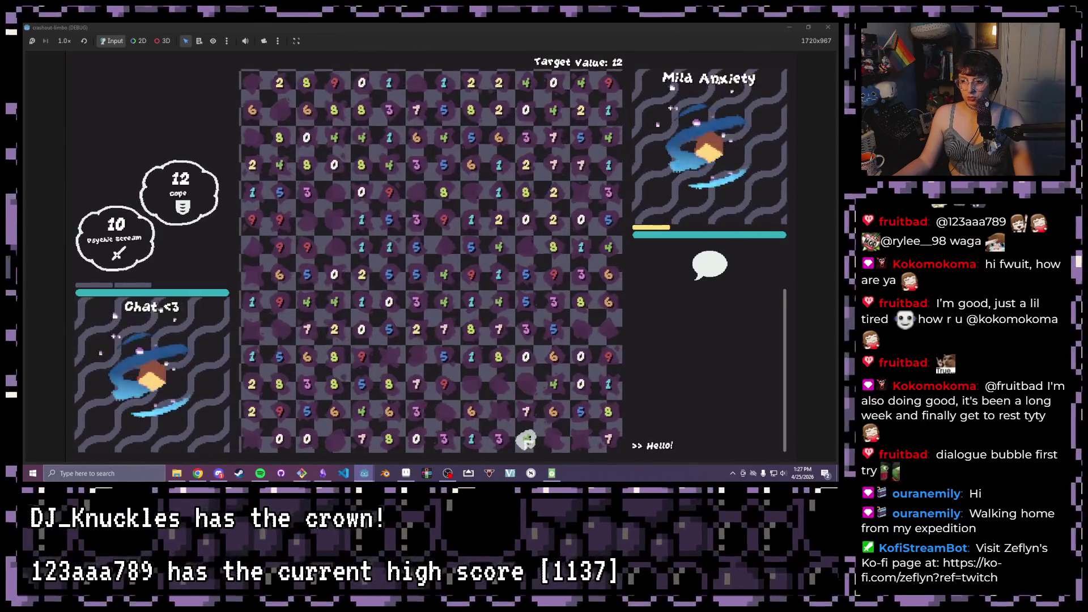
left_click(445, 220)
left_click(416, 221)
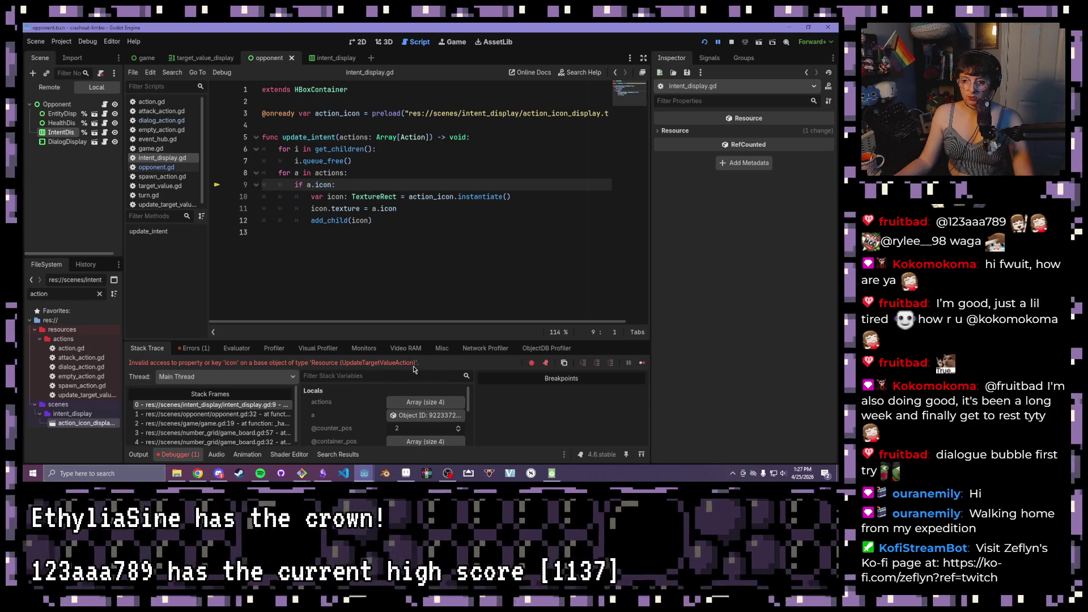
Declare 'var icon: Texture2D' below class_name Action in action.gd, save, and run the game.
double_click(70, 348)
left_click(374, 106)
left_click(376, 113)
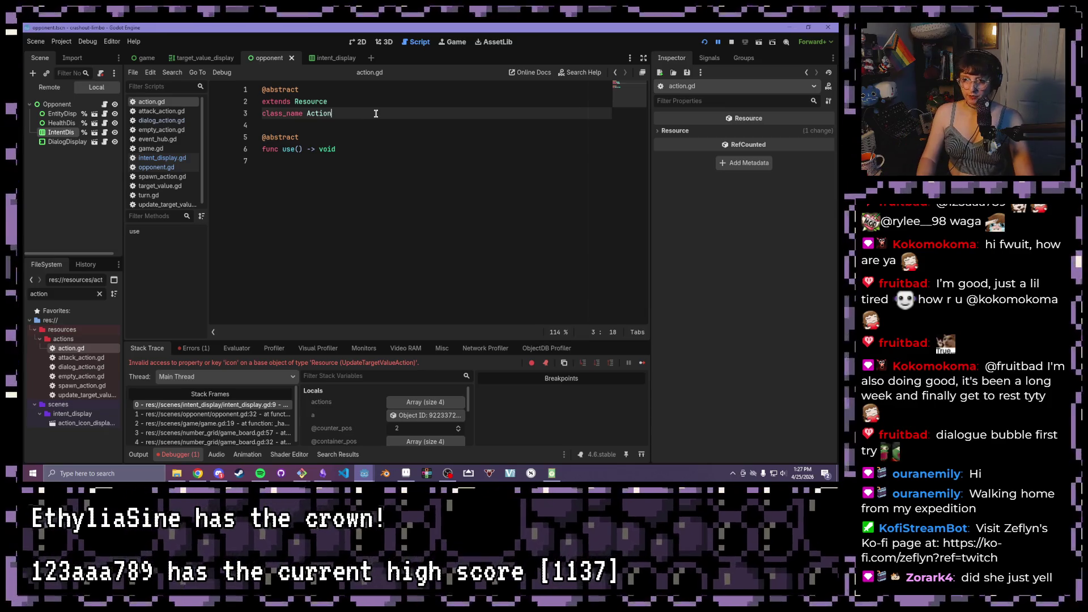
key("Down")
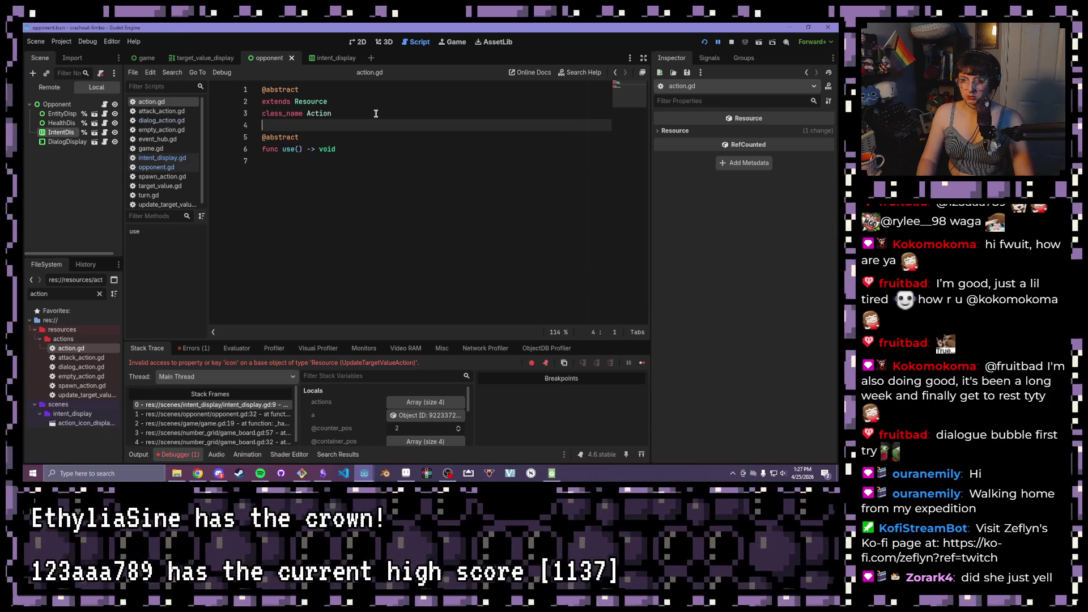
key("Up")
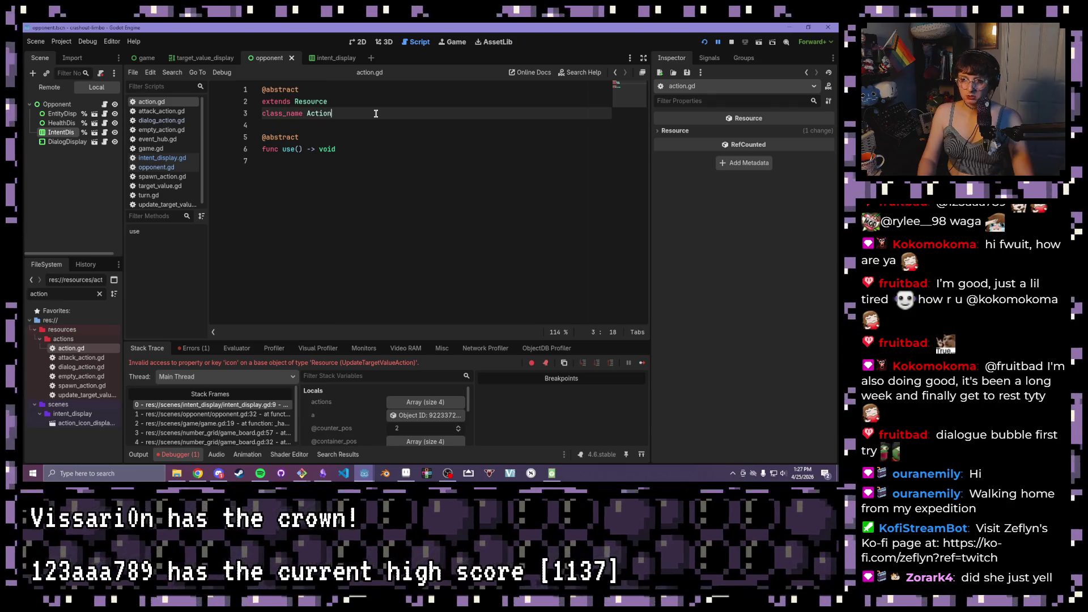
key("Return")
key("Return")
type("var ")
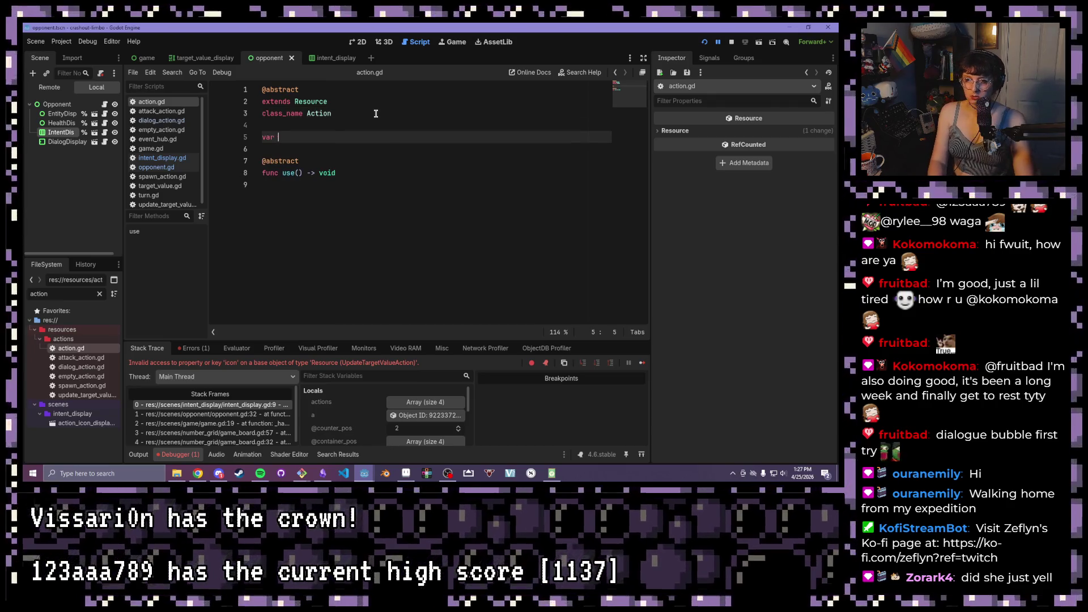
type("icon")
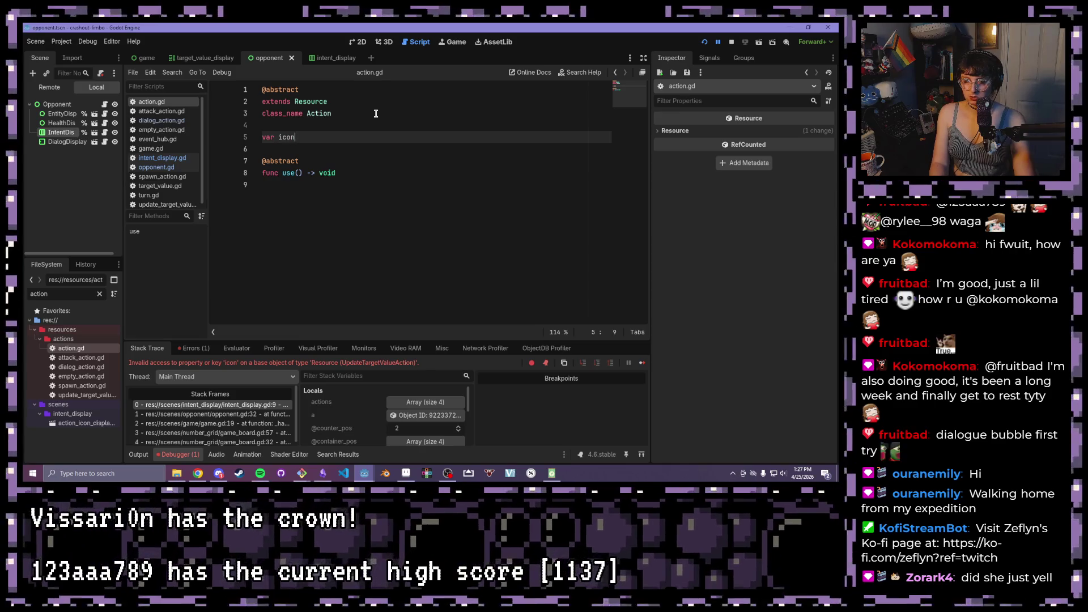
type(": ")
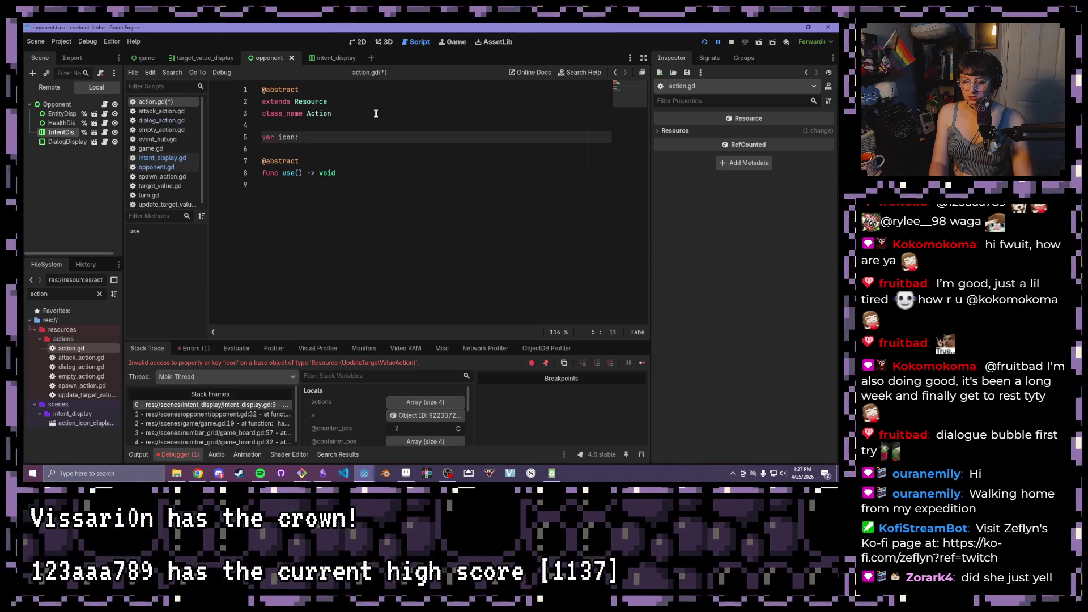
type("Text")
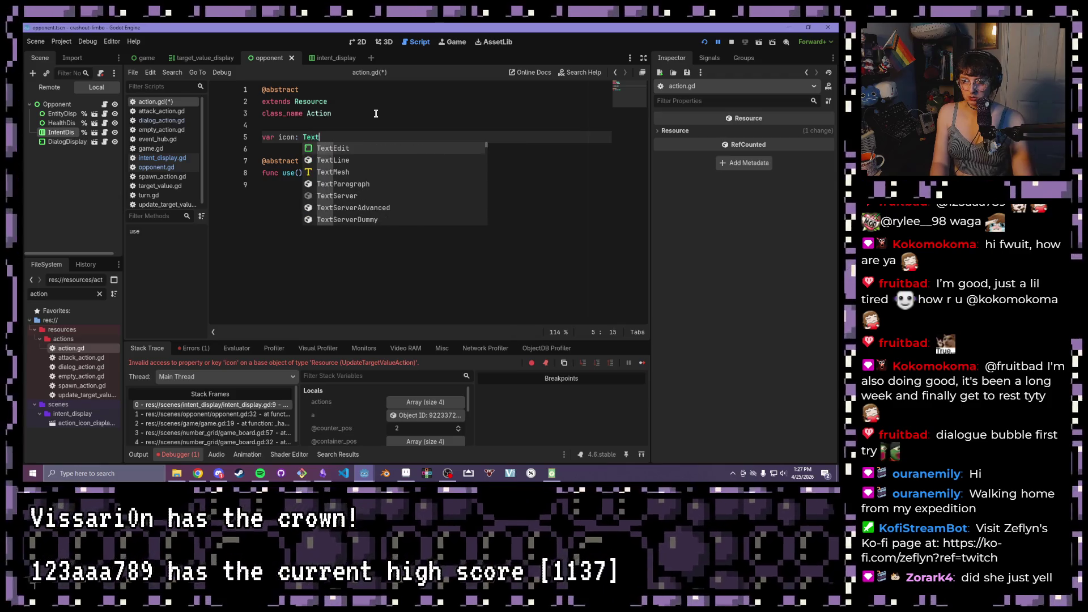
type("u")
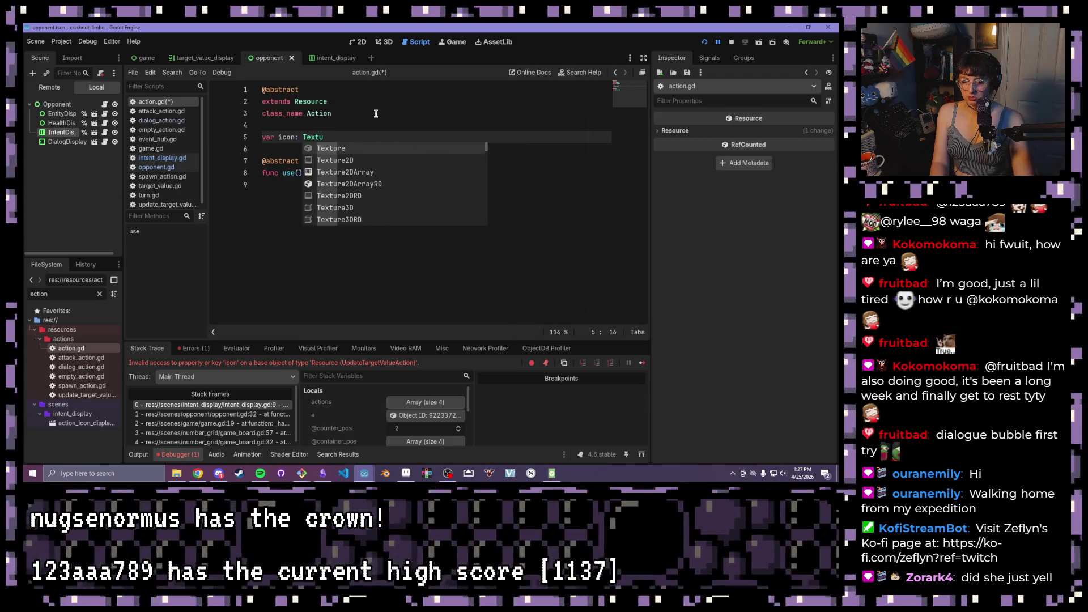
type("re2")
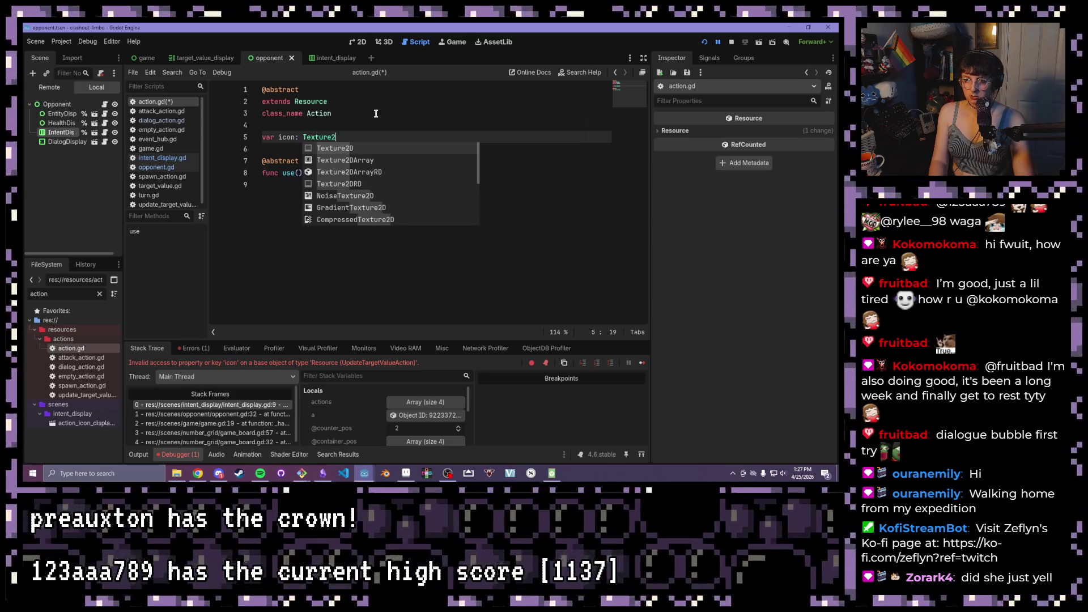
key("Return")
left_click(376, 113)
key("ctrl+s")
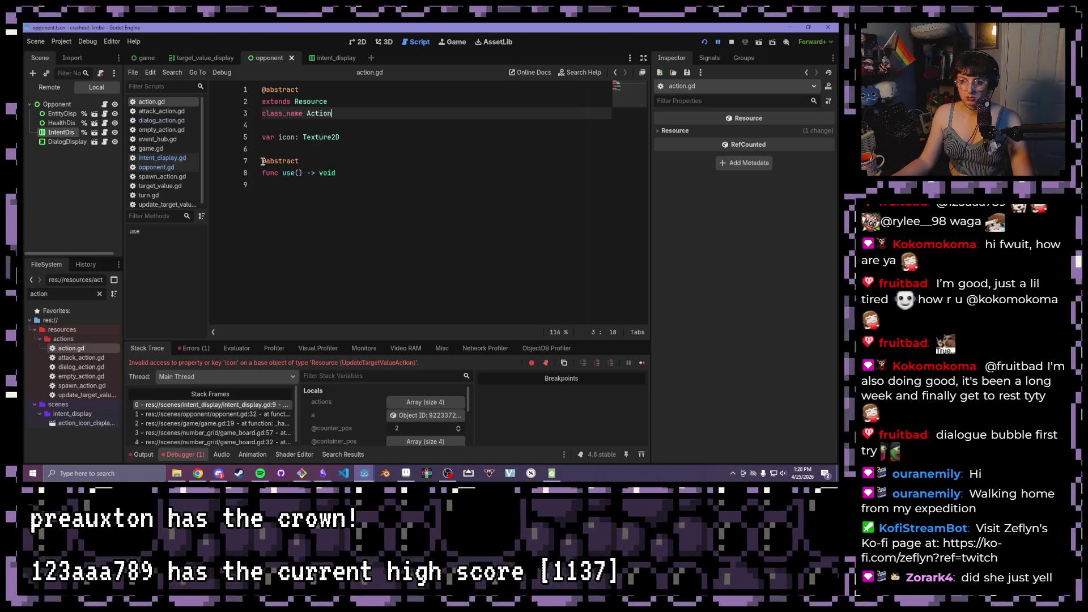
key("F5")
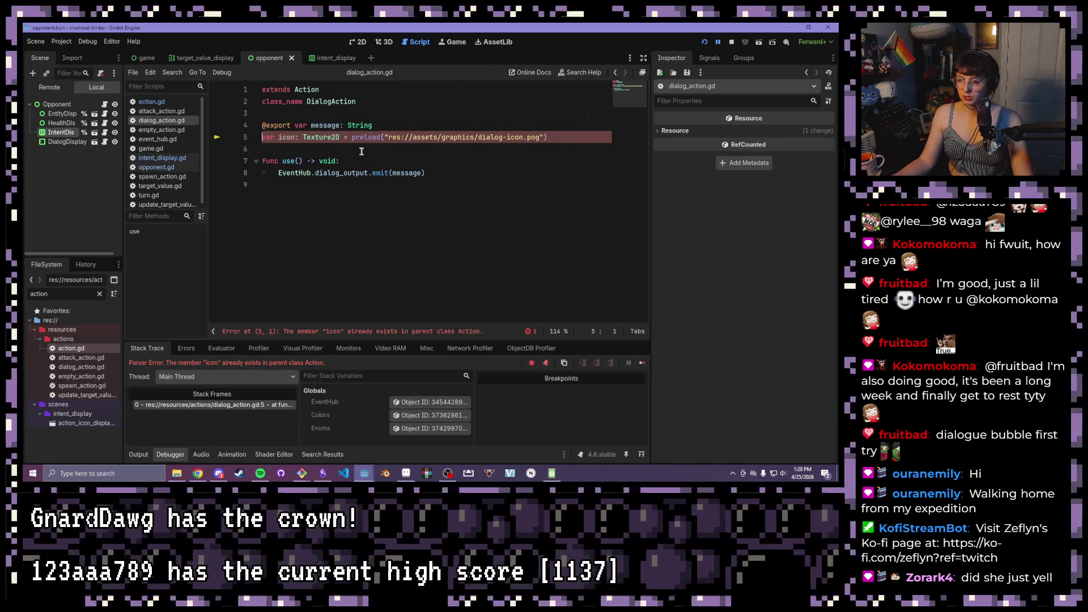
Delete the var icon line from action.gd, save, dismiss the load error, and stop the game.
left_click(301, 137)
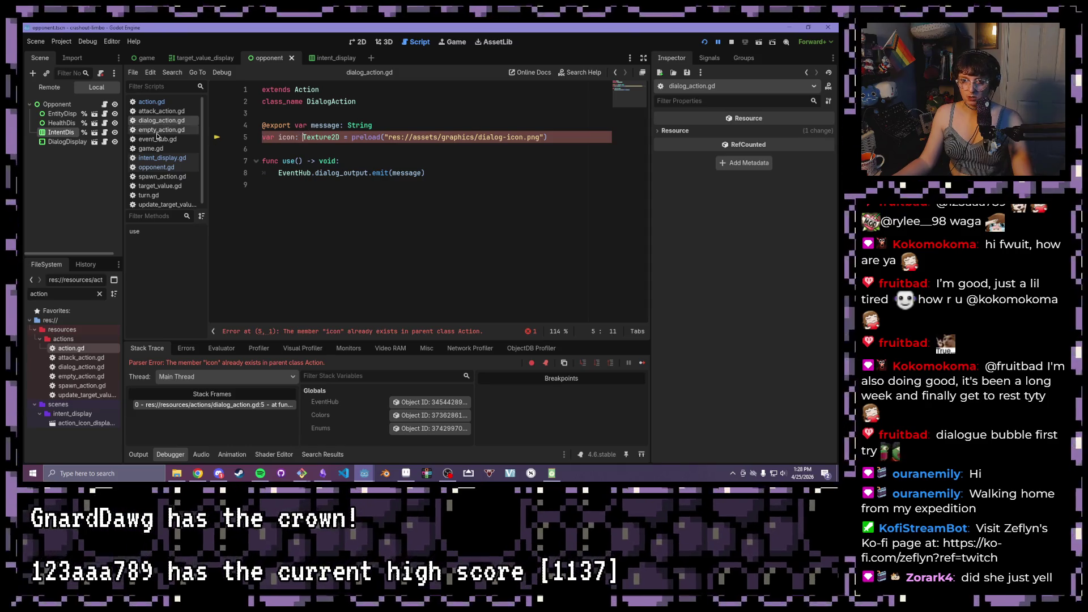
left_click(168, 103)
triple_click(430, 143)
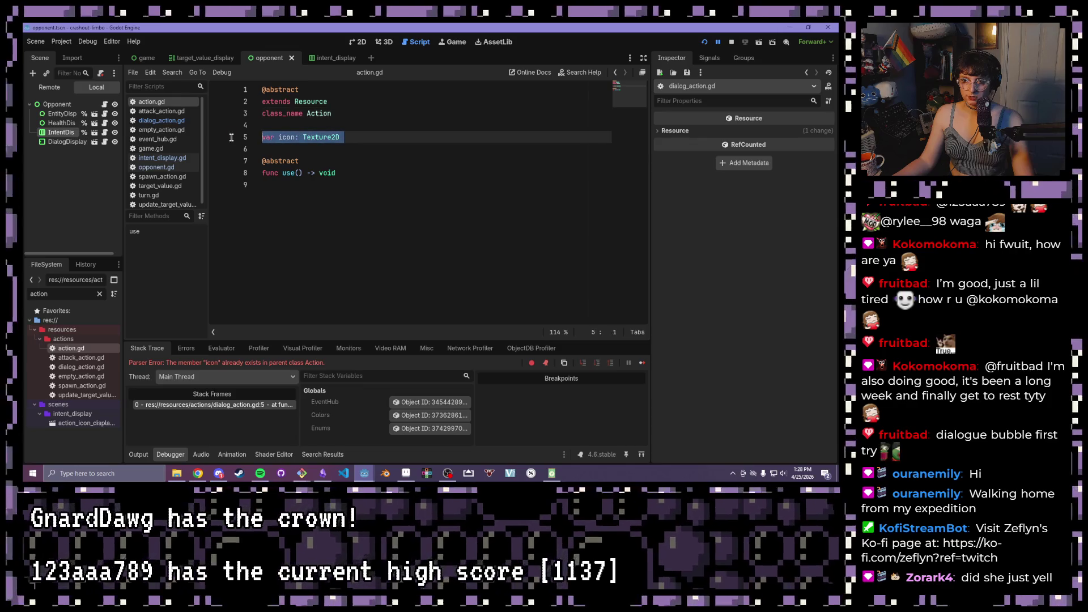
key("BackSpace")
key("BackSpace")
key("BackSpace")
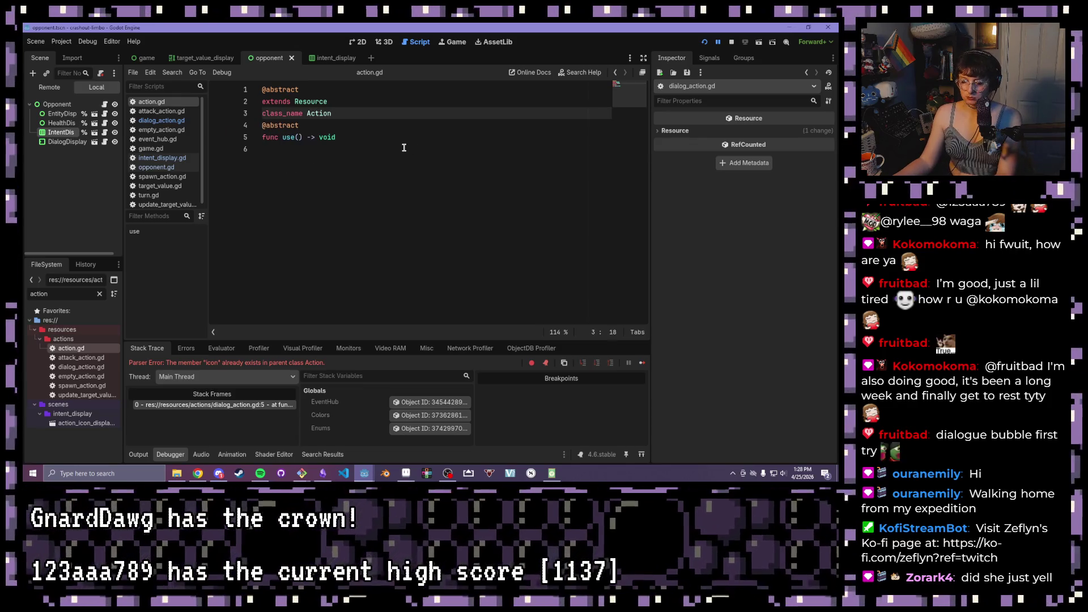
key("Return")
key("ctrl+s")
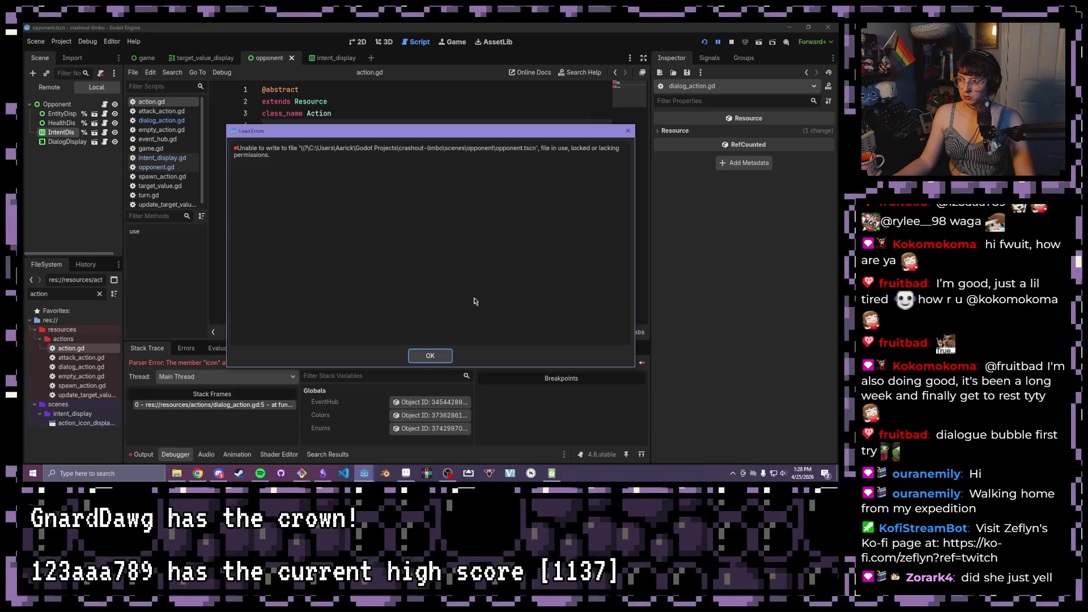
left_click(430, 355)
left_click(731, 42)
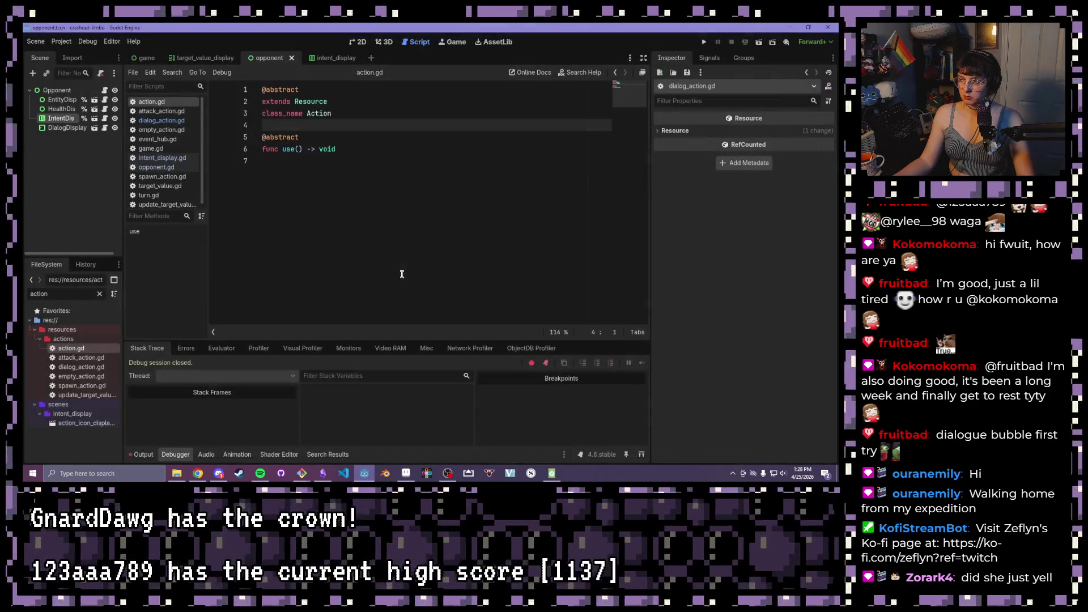
In intent_display.gd, replace the 'a.icon:' condition on line 9 with 'a.has'.
left_click(155, 167)
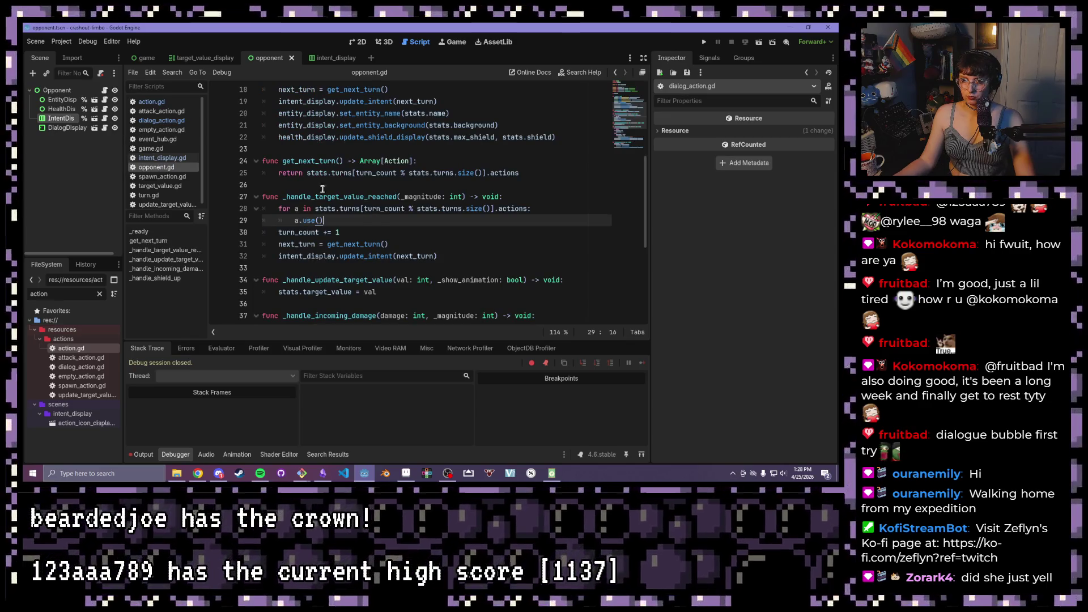
left_click(162, 157)
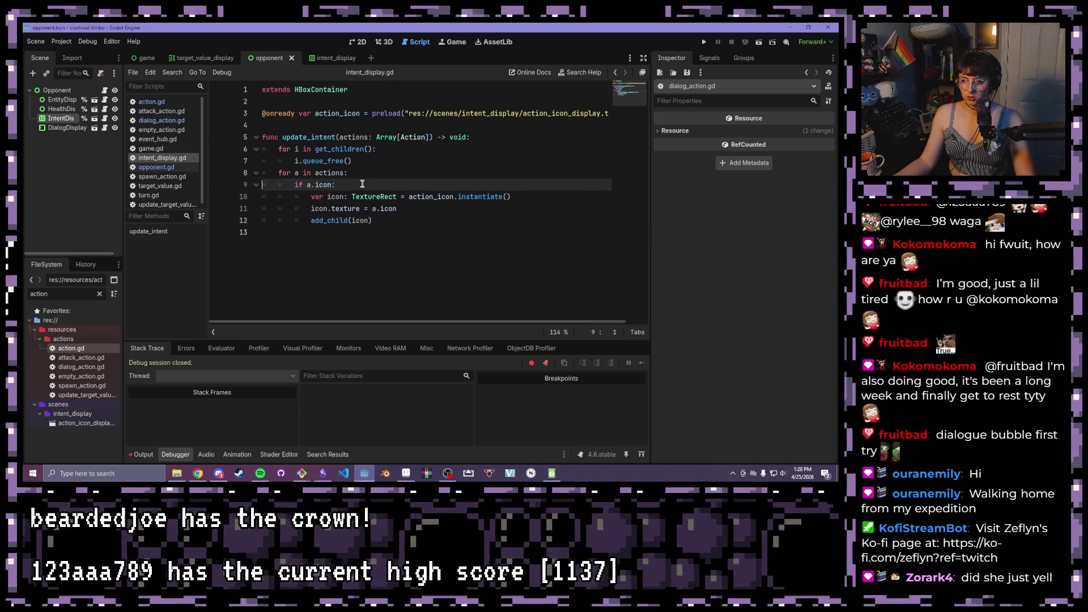
left_click_drag(336, 184, 307, 181)
left_click(332, 186)
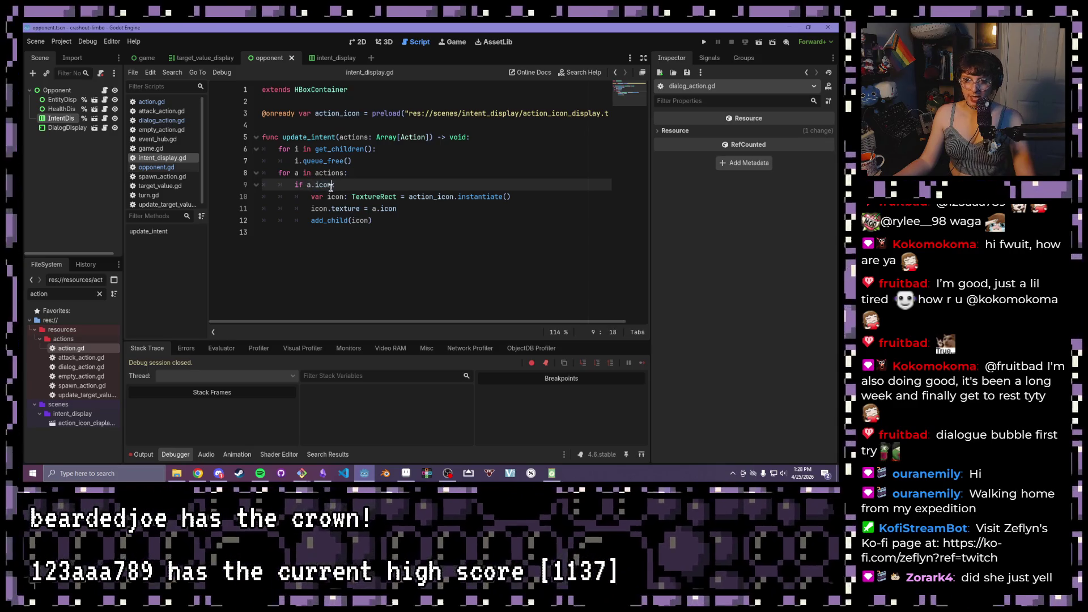
left_click_drag(335, 185, 306, 187)
key("BackSpace")
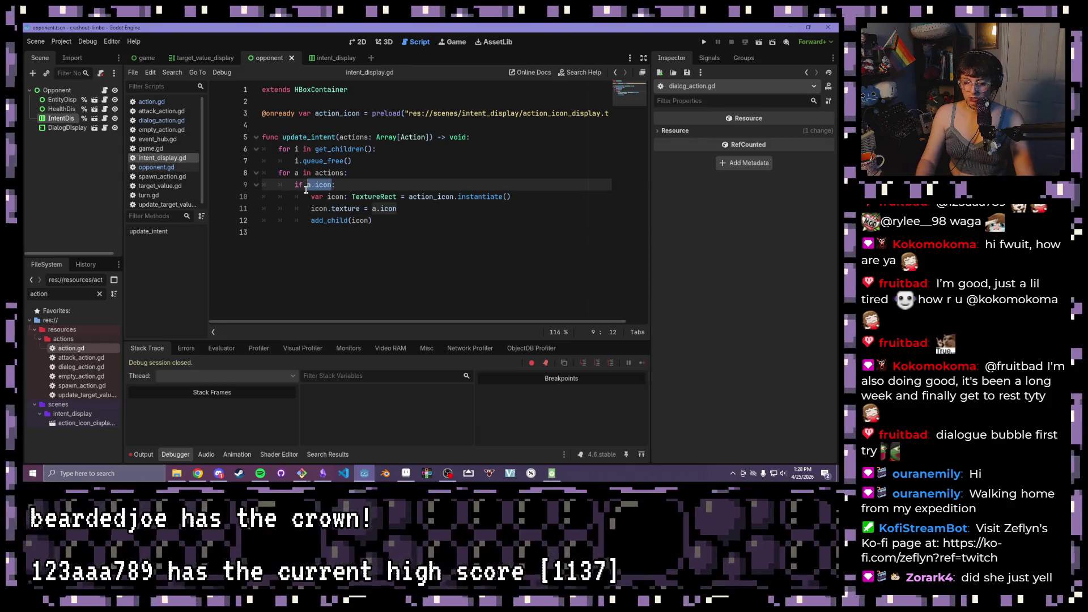
type("a.h")
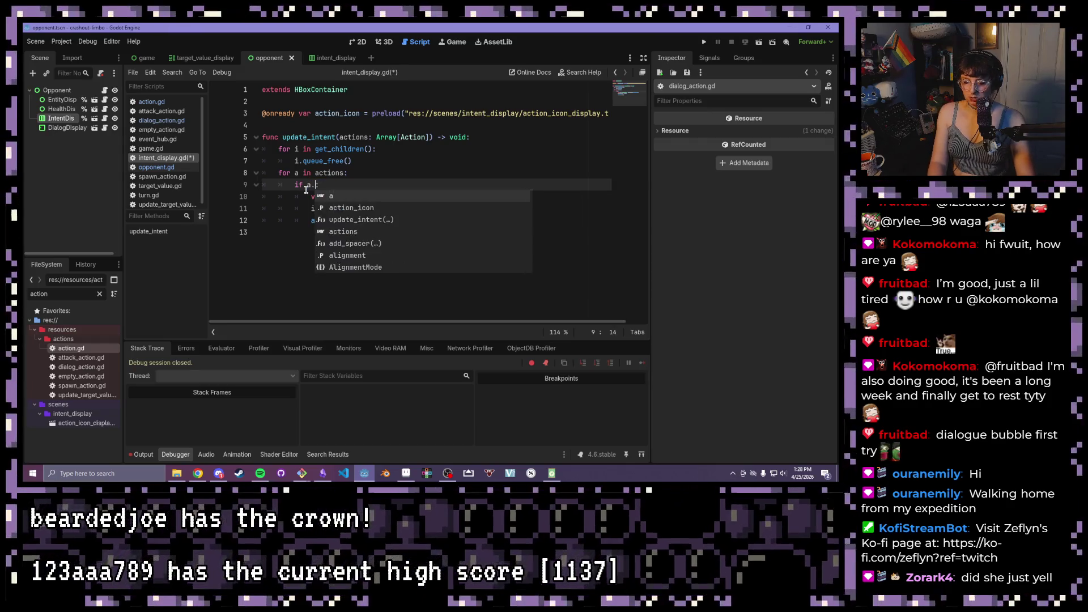
type("as")
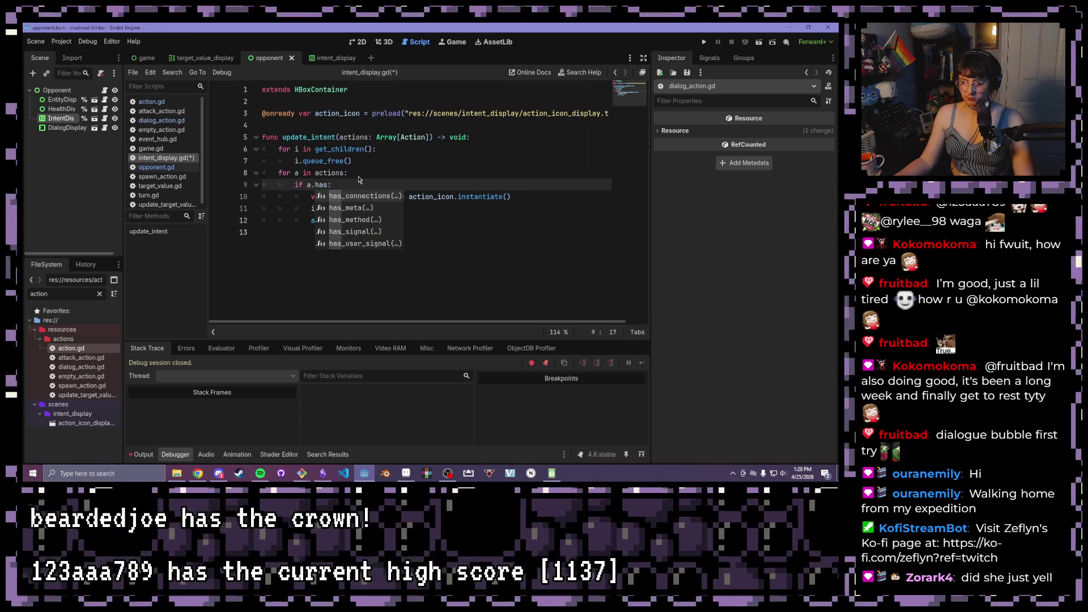
Inspect lines 8–10, including the TextureRect type, and return to the end of a.has.
left_click(359, 168)
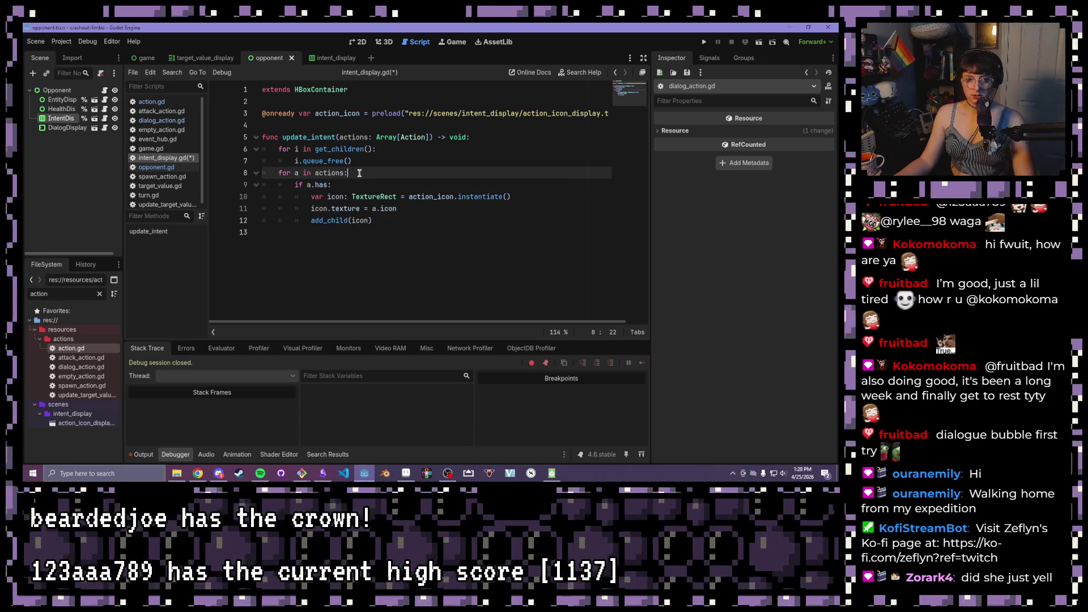
left_click(327, 185)
key("Up")
left_click(324, 192)
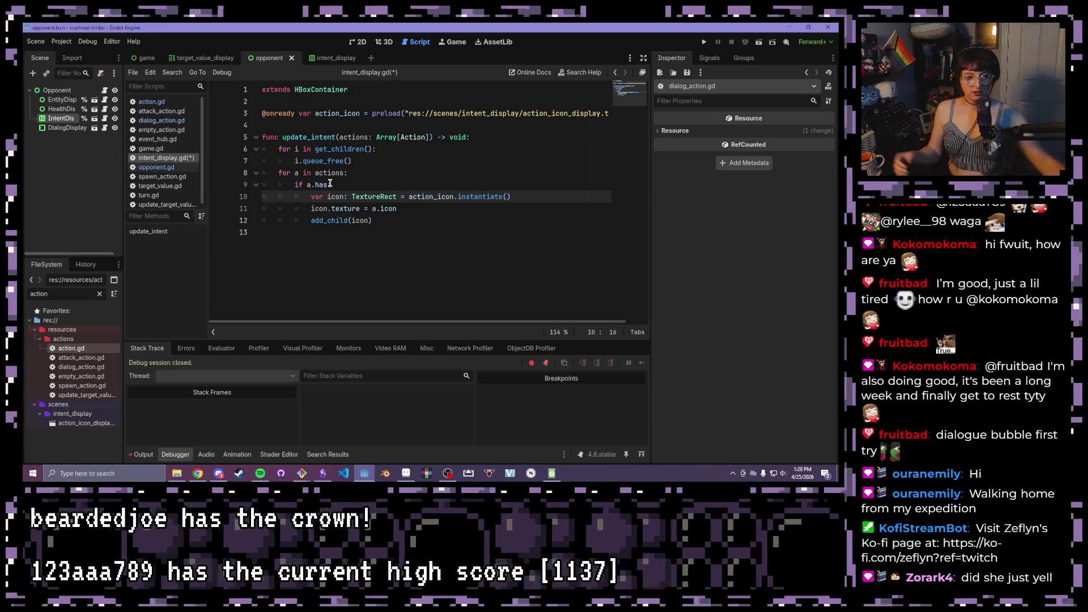
left_click(319, 185)
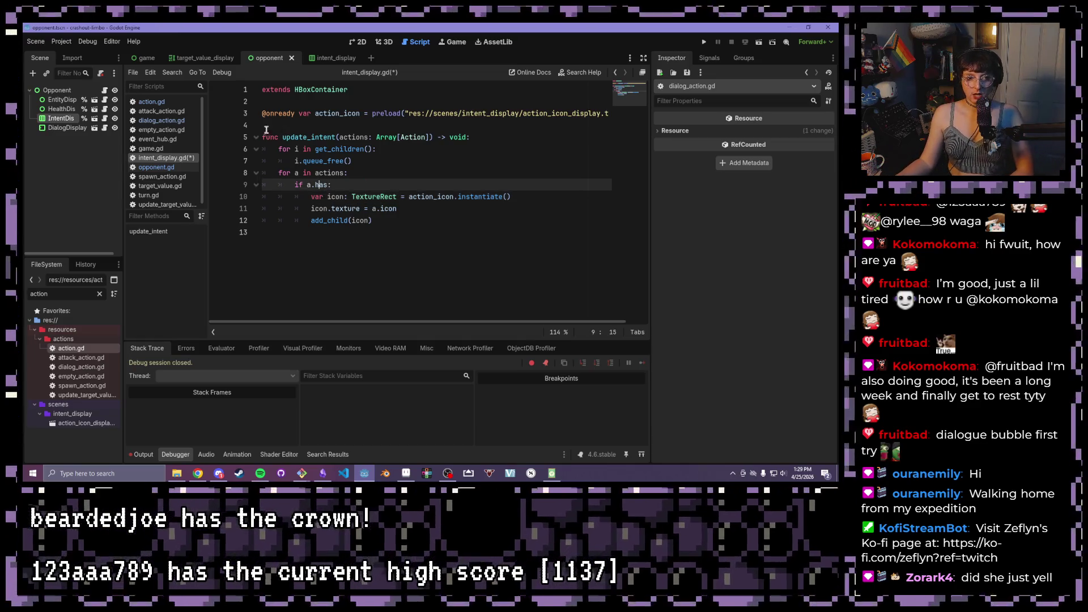
left_click(436, 196)
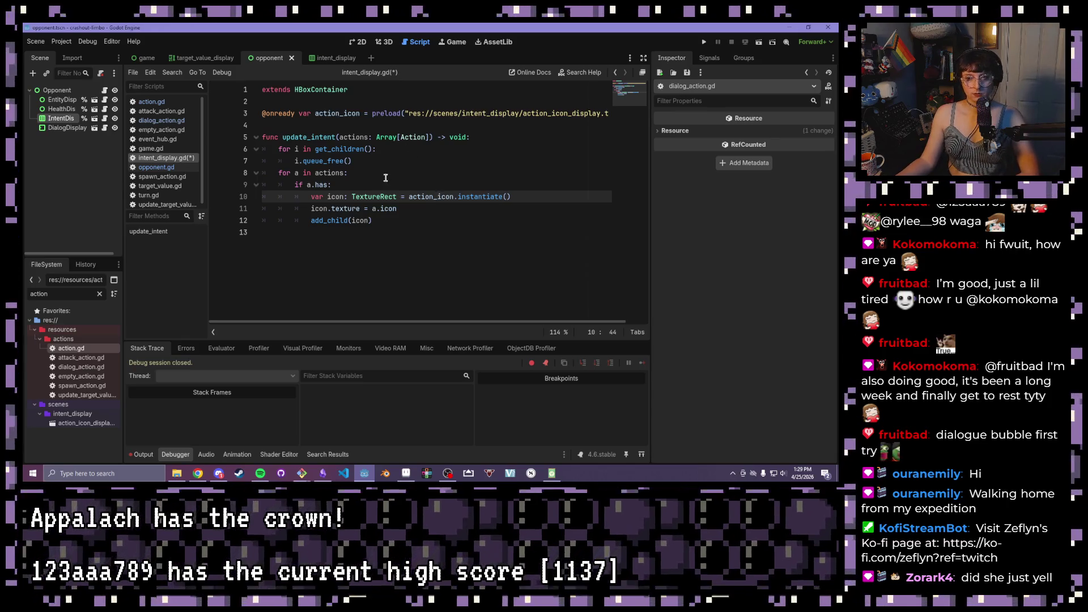
left_click(371, 196)
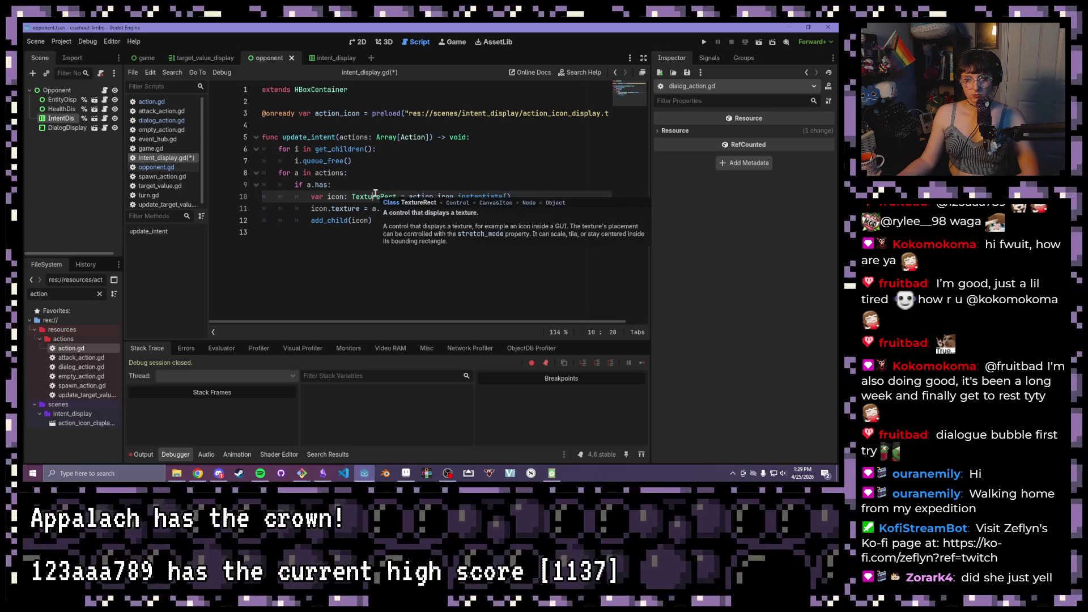
left_click(329, 181)
Rewrite line 9's condition as 'if "icon" in a:', save, and run the game.
type(":")
left_click_drag(329, 185, 307, 185)
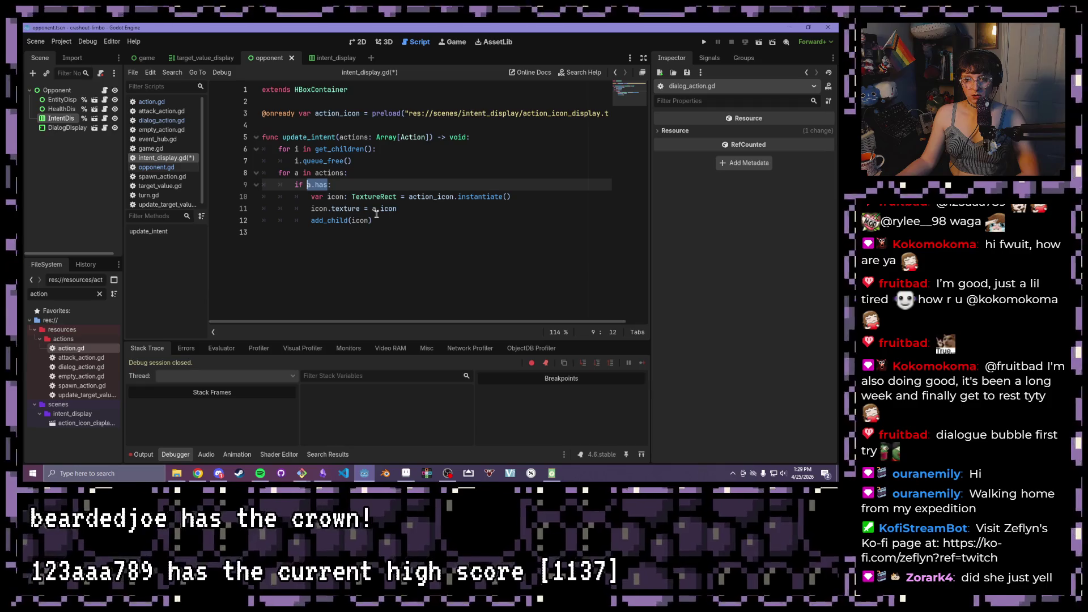
key("BackSpace")
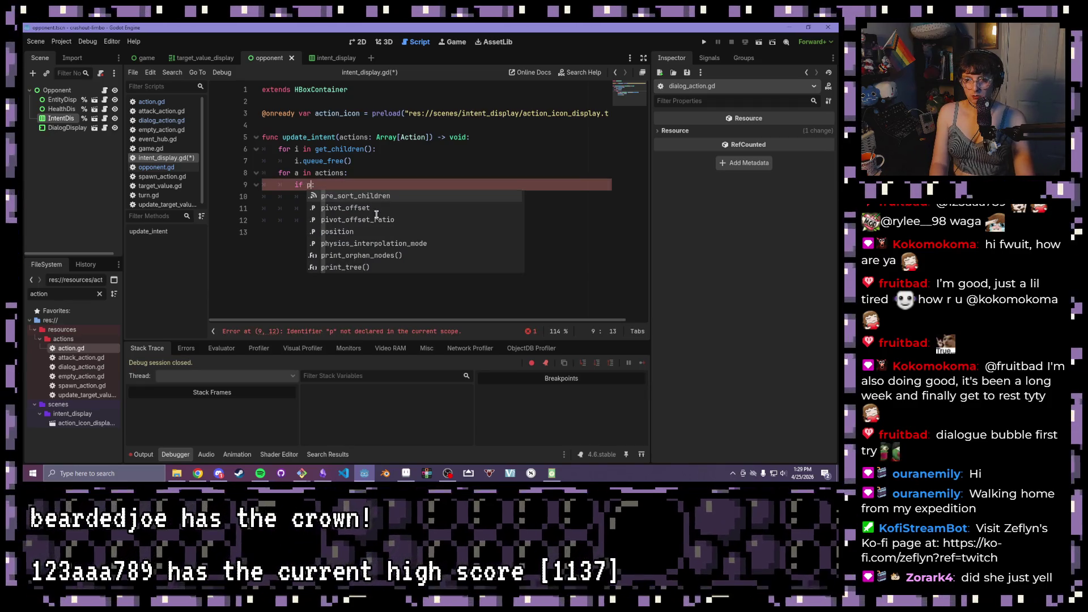
key("BackSpace")
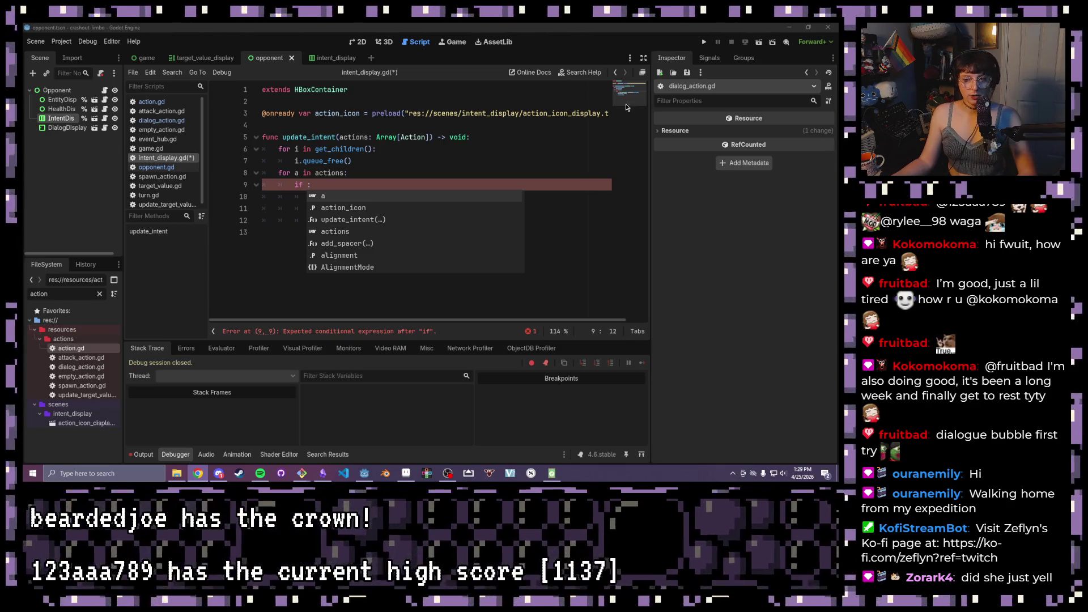
key("Escape")
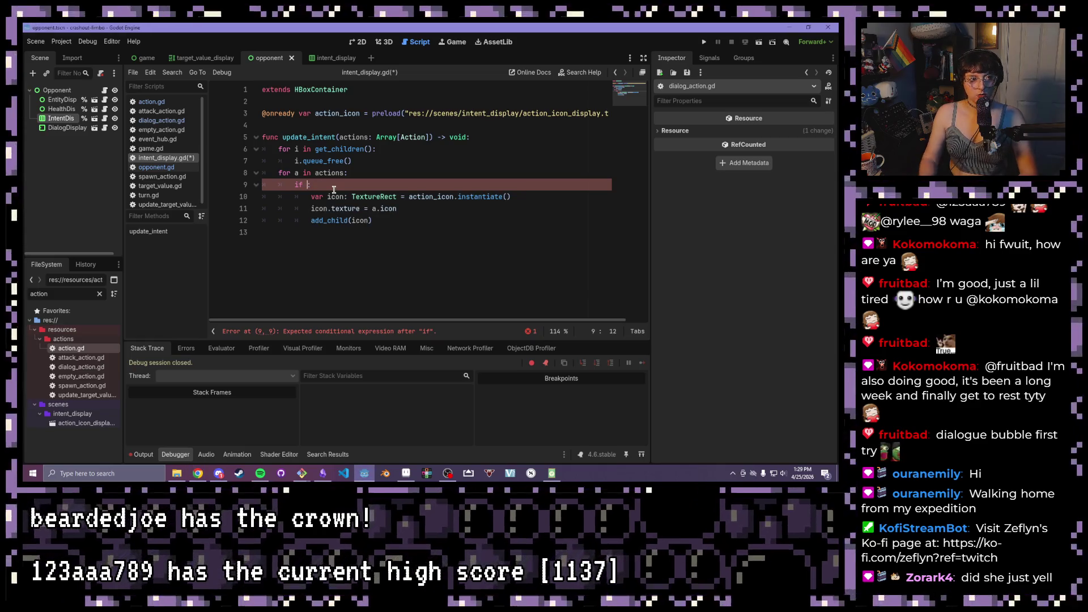
type("\"incon")
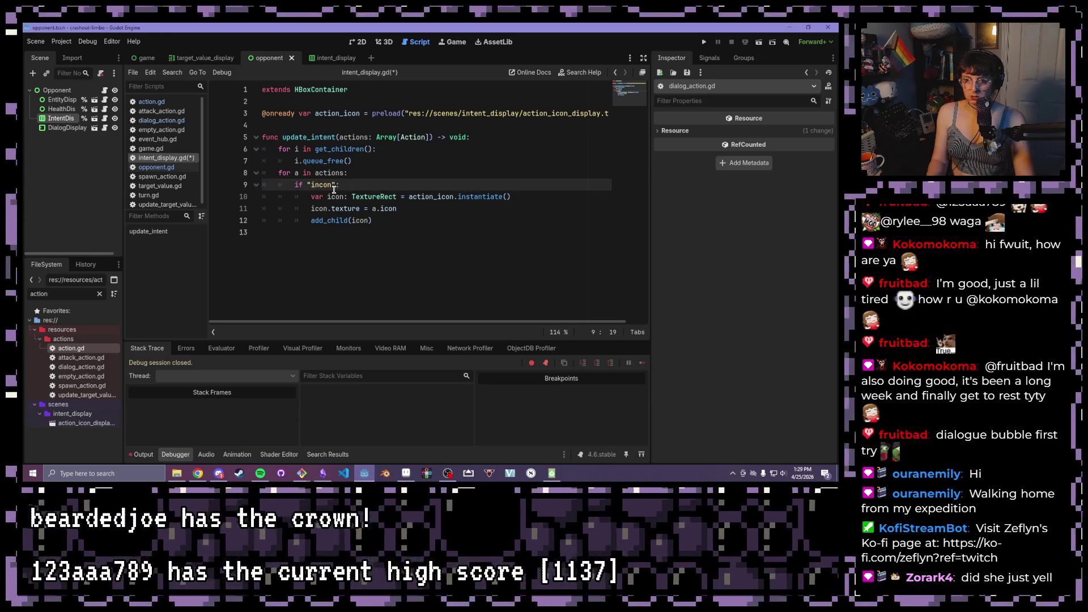
key("Left")
key("Left")
key("Left")
key("BackSpace")
key("Right")
key("Right")
key("Right")
type("in ")
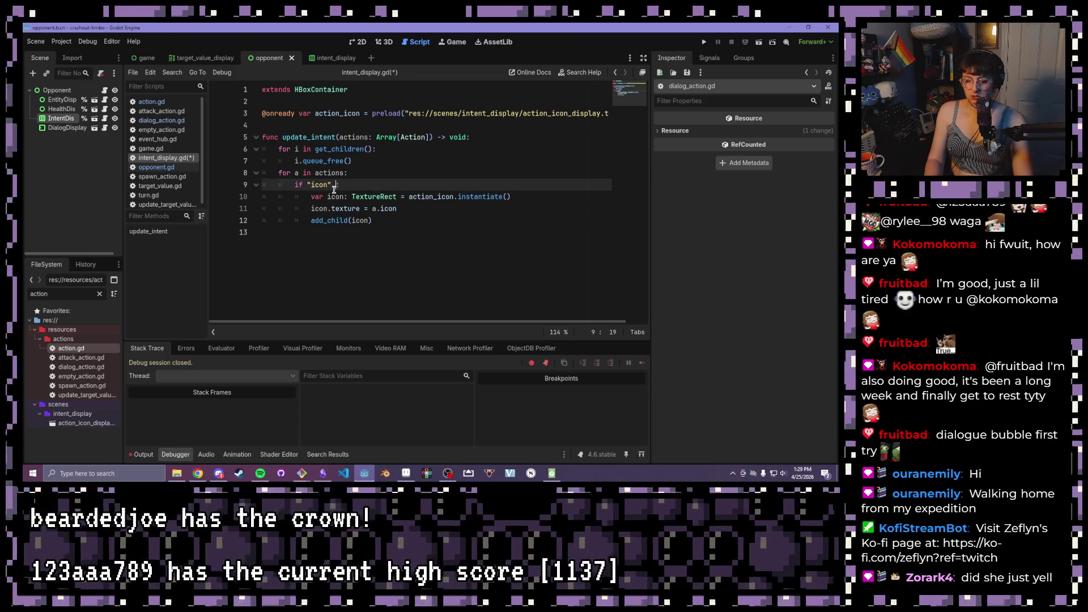
type("a")
key("Right")
key("ctrl+s")
key("F5")
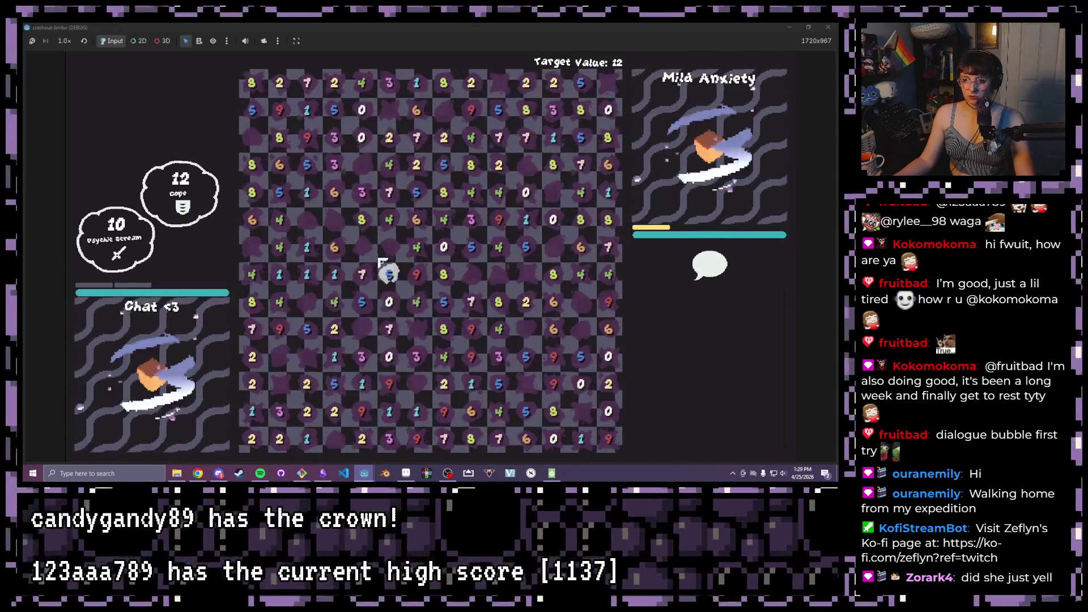
Clear tile pairs summing to 12, 15 and 10 over several turns, then close the game window.
left_click_drag(336, 248, 334, 192)
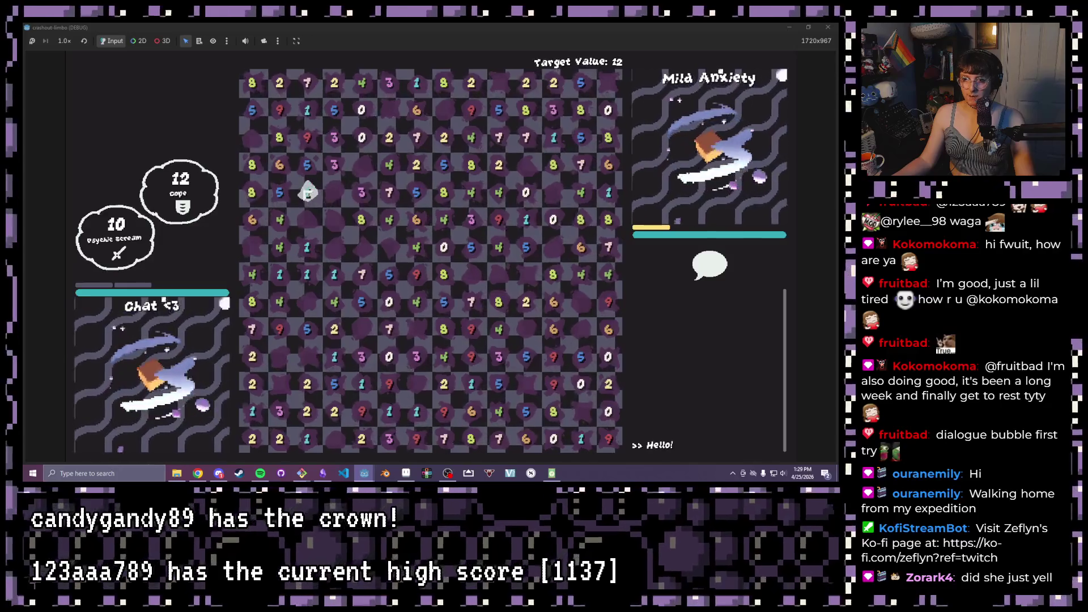
left_click_drag(308, 137, 334, 138)
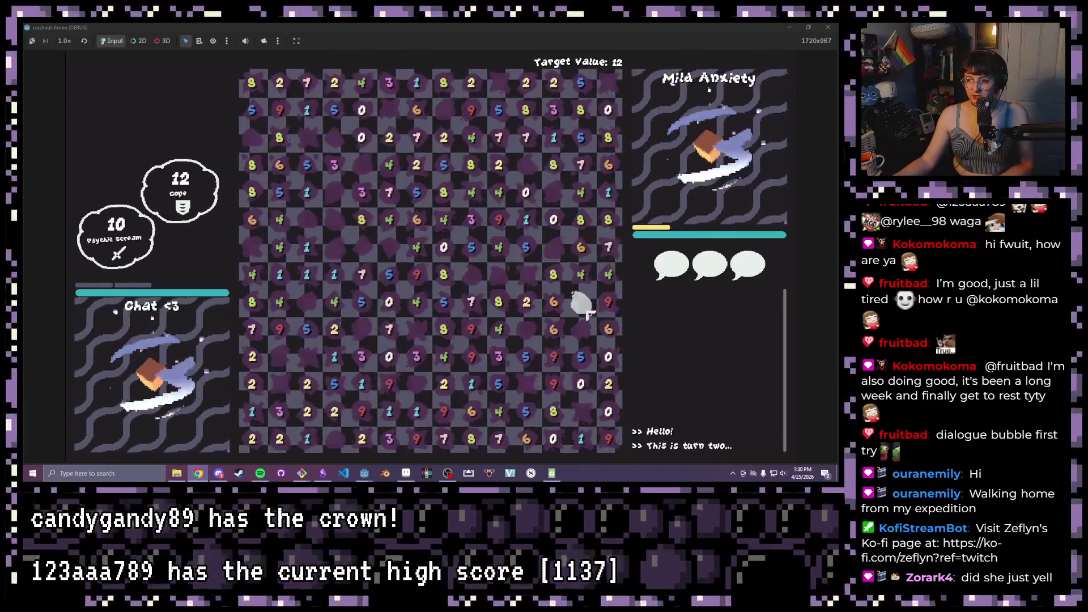
mouse_move(578, 324)
left_mouse_down()
mouse_move(543, 324)
mouse_move(555, 324)
left_mouse_up()
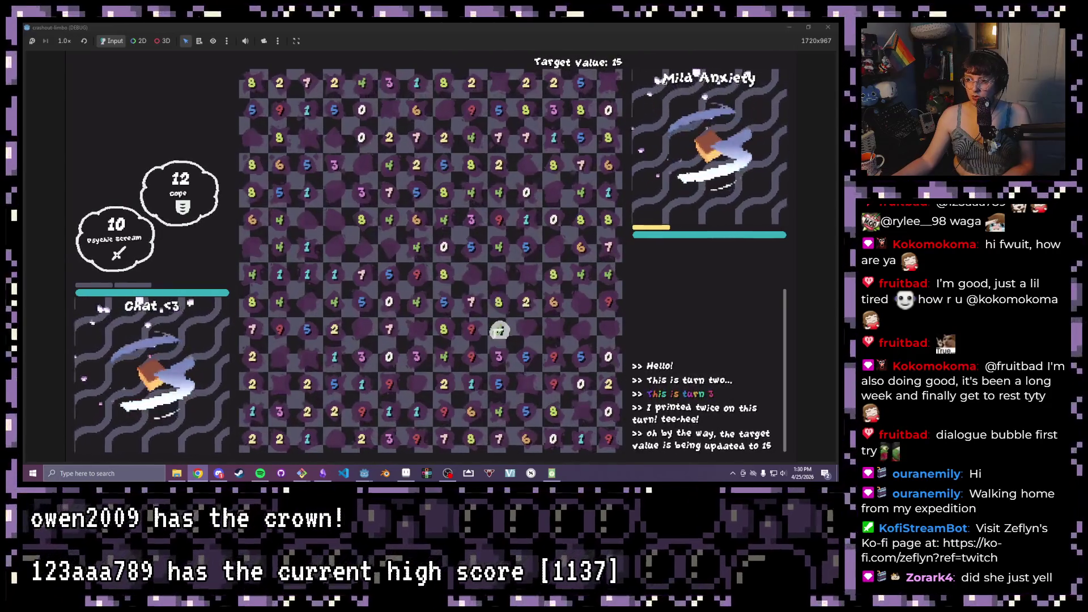
left_click_drag(444, 412, 471, 412)
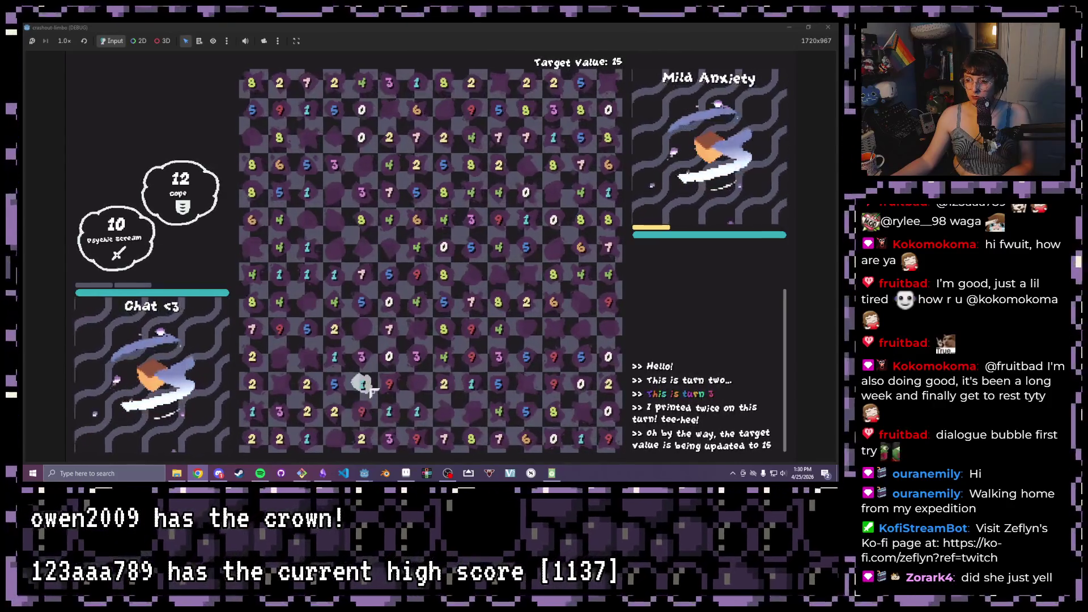
left_click_drag(389, 411, 390, 391)
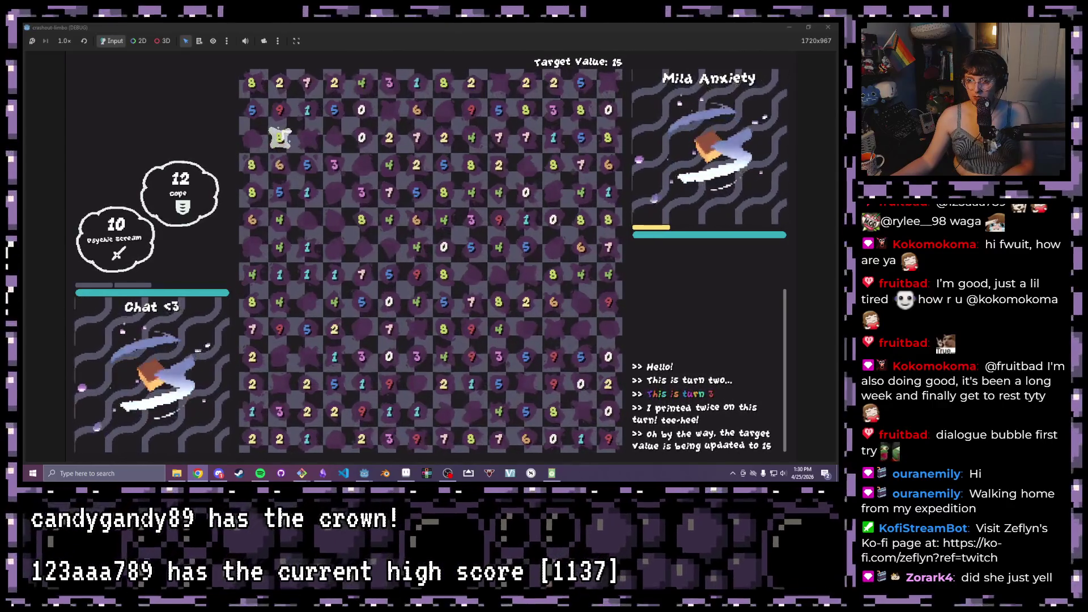
left_click_drag(479, 102, 411, 116)
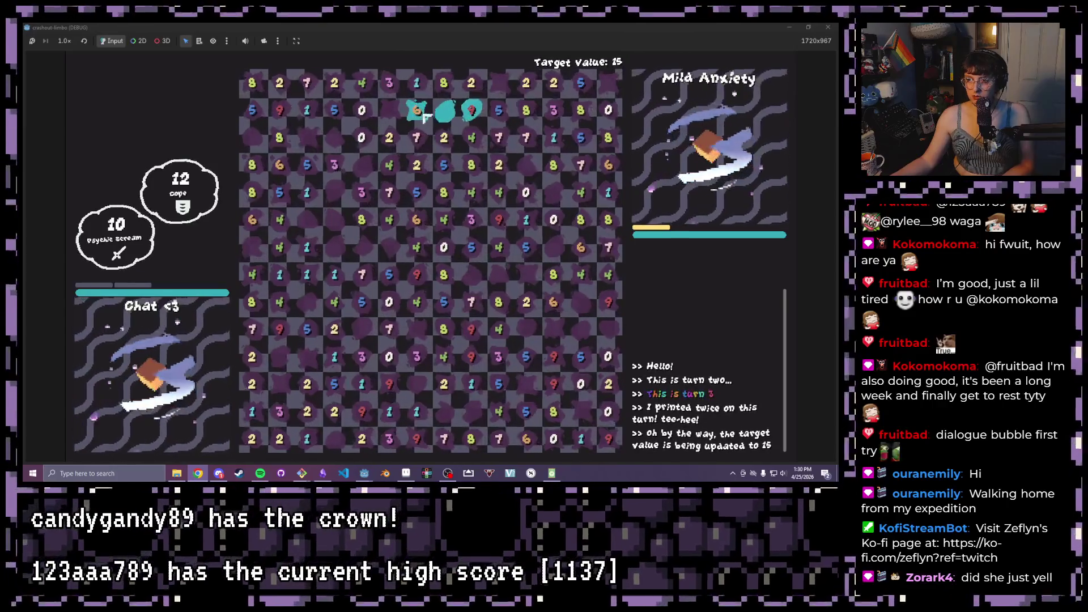
left_click_drag(499, 220, 526, 220)
left_click_drag(471, 165, 499, 165)
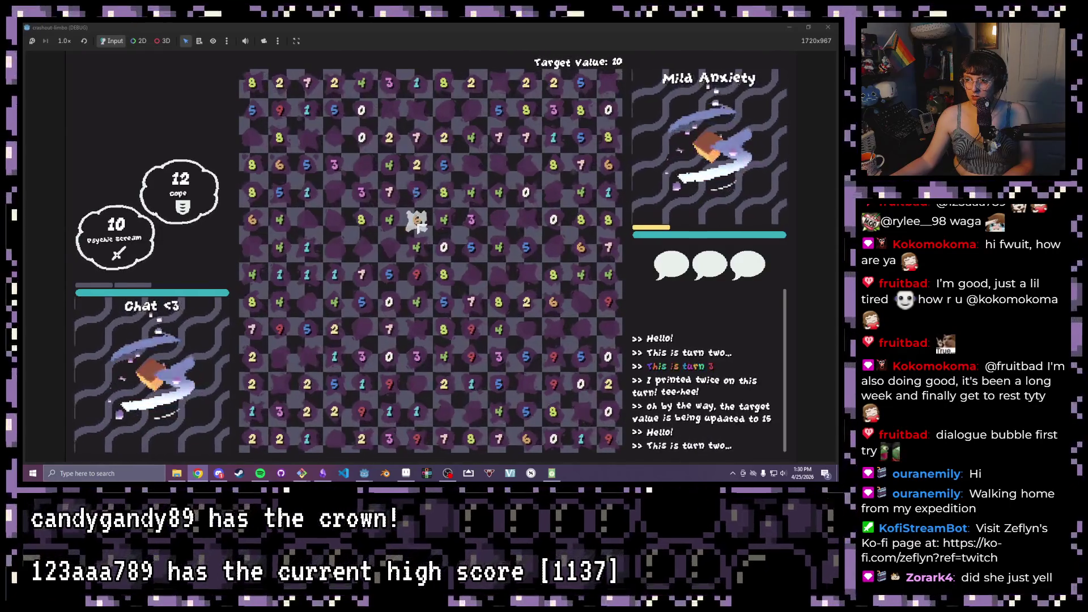
left_click(454, 232)
left_click(417, 220)
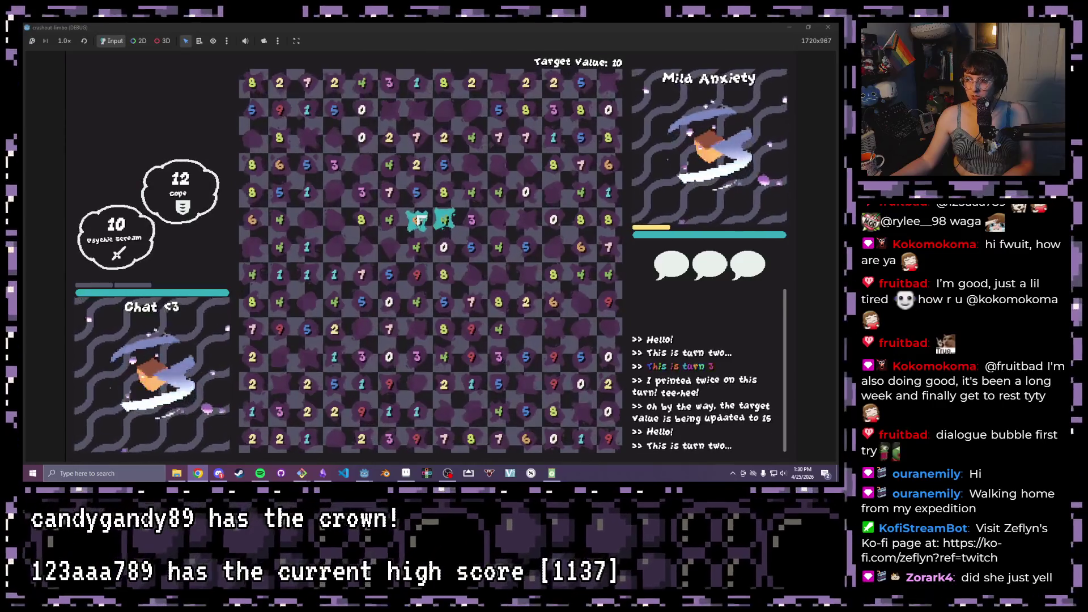
left_click(839, 25)
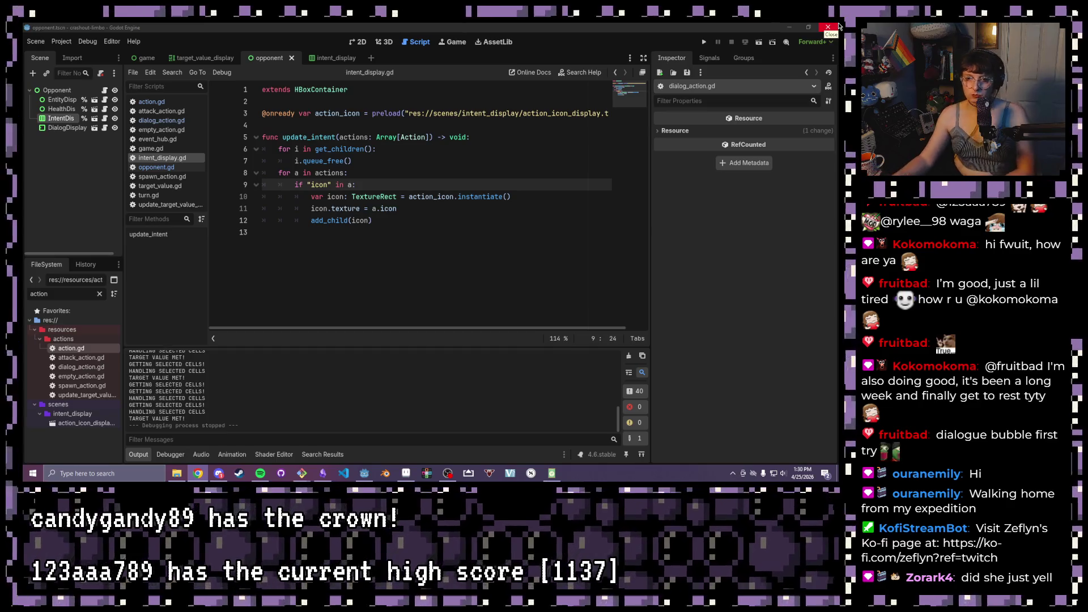
left_click(398, 221)
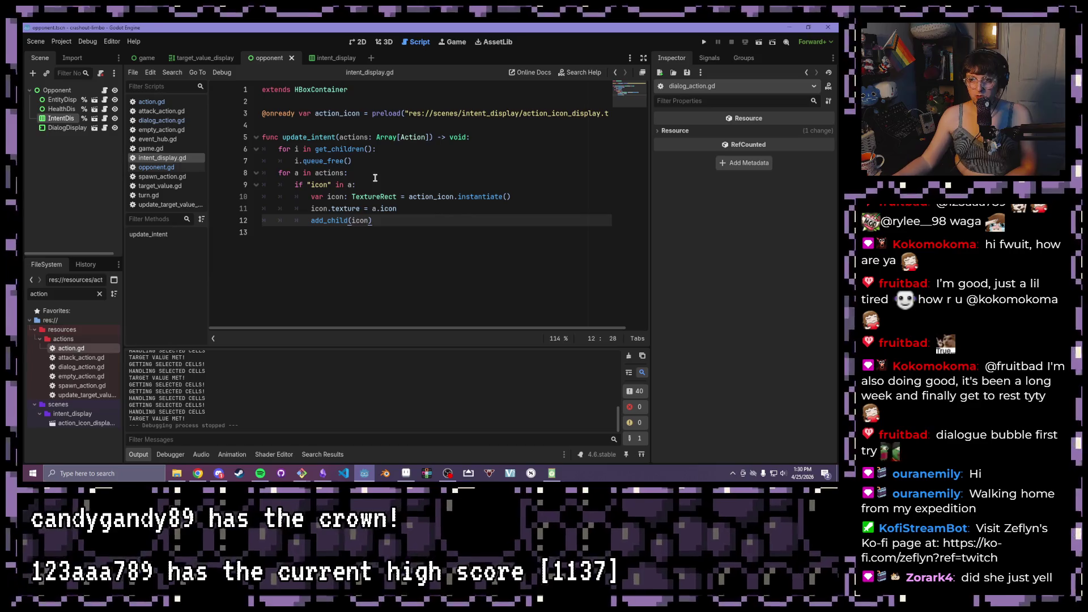
left_click(375, 178)
left_click(377, 156)
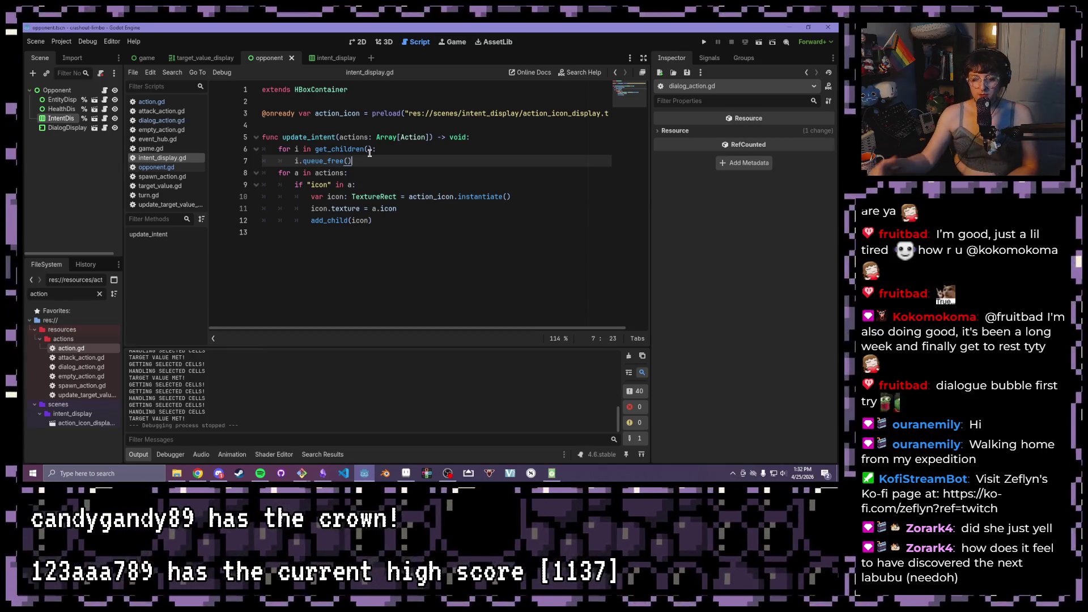
Relaunch the game with Run Project to check the opponent's intent icon.
left_click(387, 174)
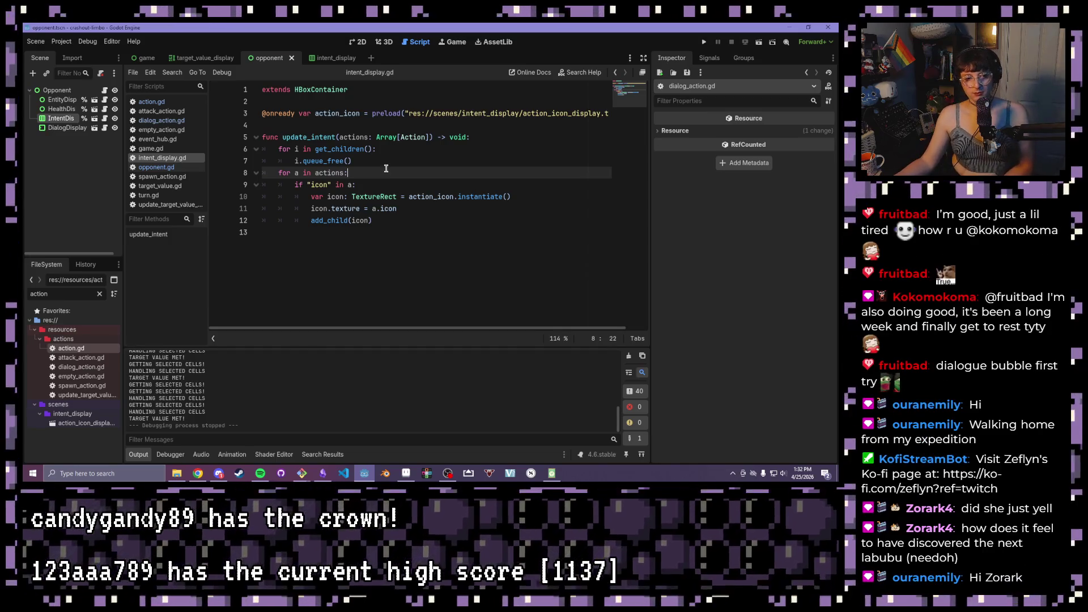
left_click(365, 163)
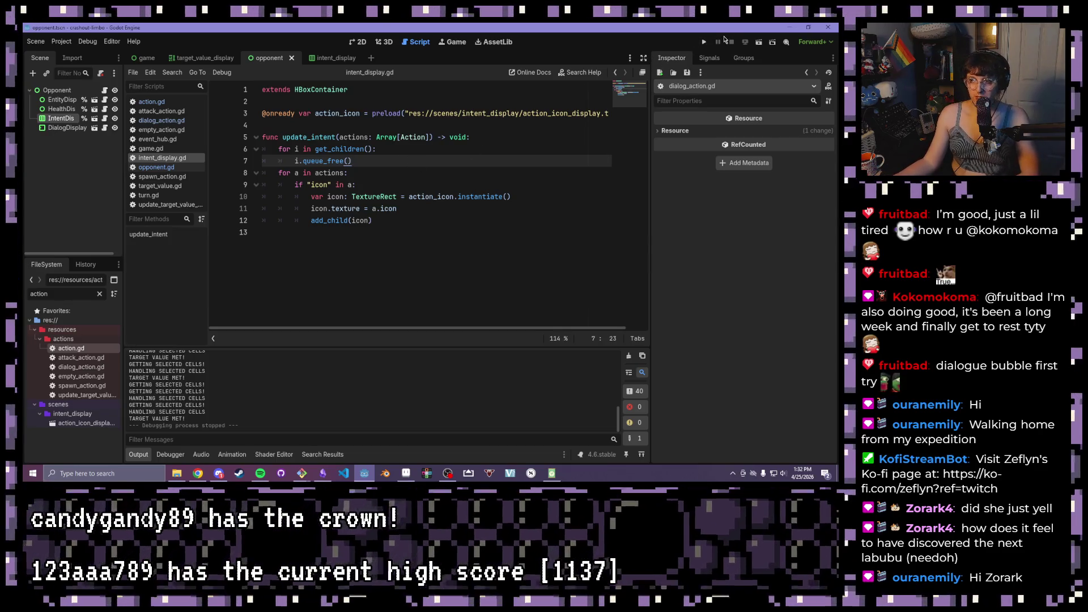
left_click(705, 43)
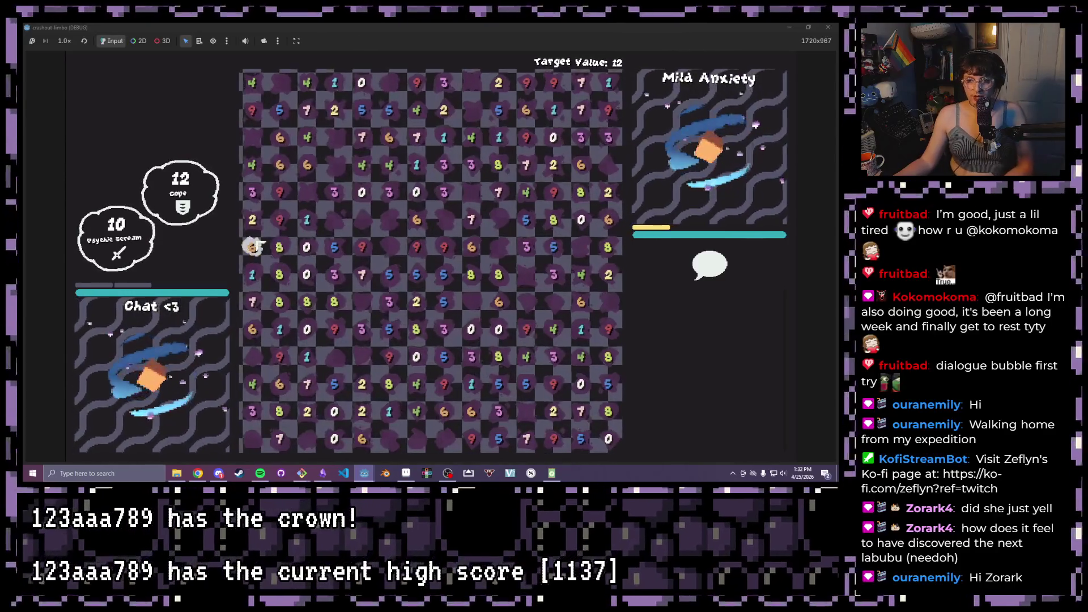
Drag-clear tile groups in the debug game, such as the two 6s for 12, 8+7 and 9+6 for 15.
mouse_move(252, 192)
left_mouse_down()
mouse_move(280, 193)
mouse_move(309, 223)
left_mouse_up()
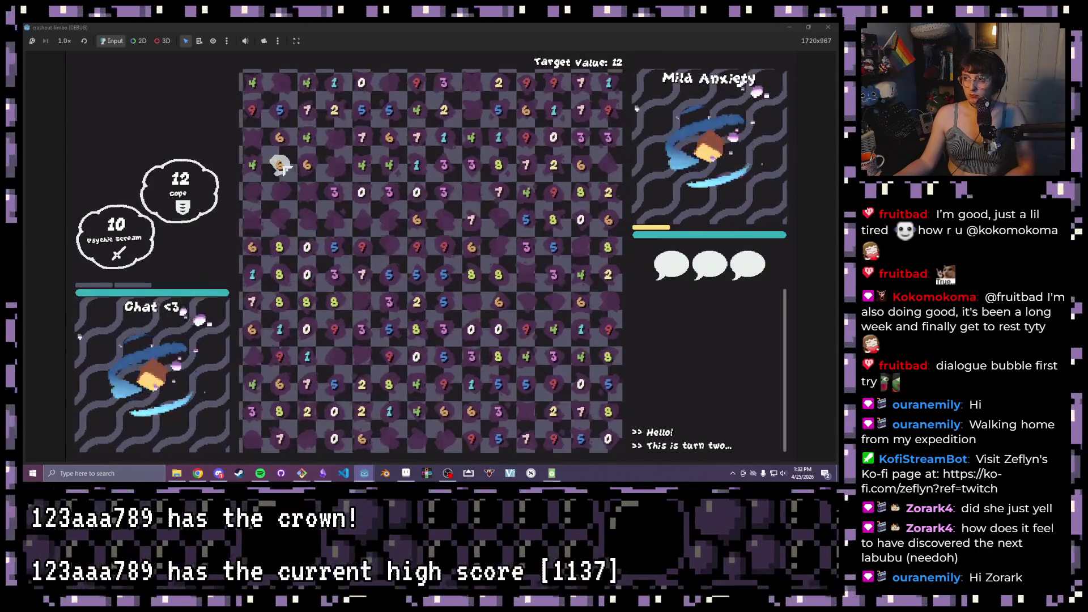
left_click_drag(309, 166, 279, 165)
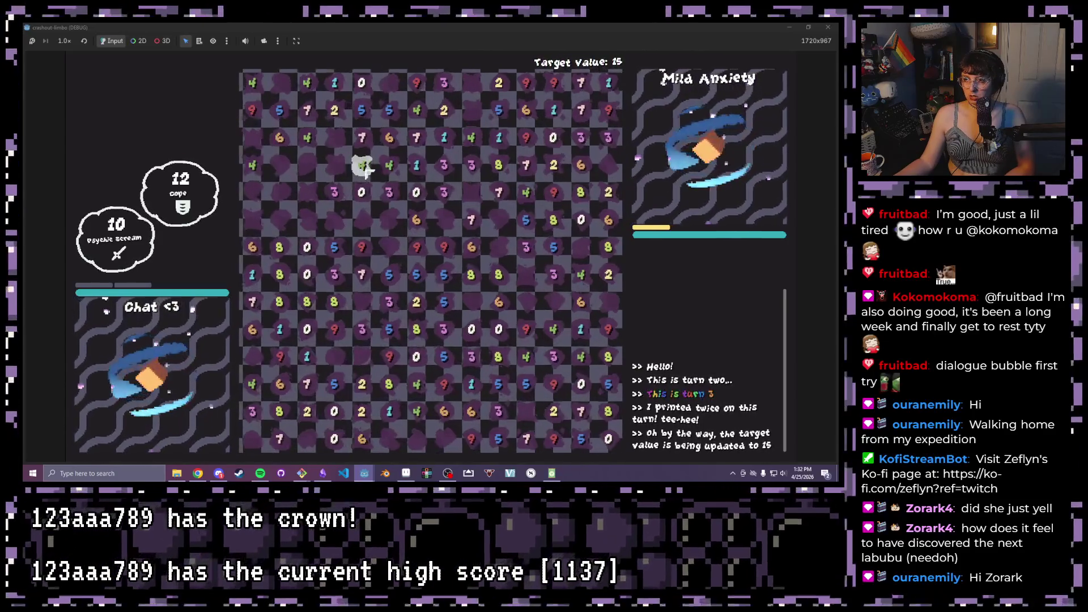
mouse_move(498, 165)
left_mouse_down()
mouse_move(526, 165)
mouse_move(522, 138)
mouse_move(443, 138)
left_mouse_up()
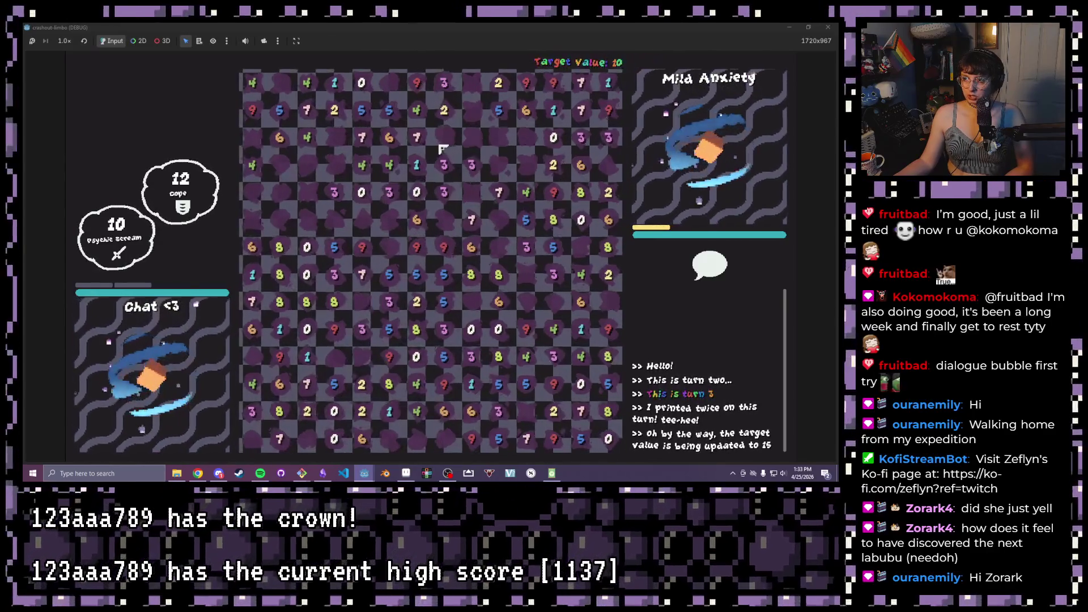
left_click_drag(498, 192, 414, 199)
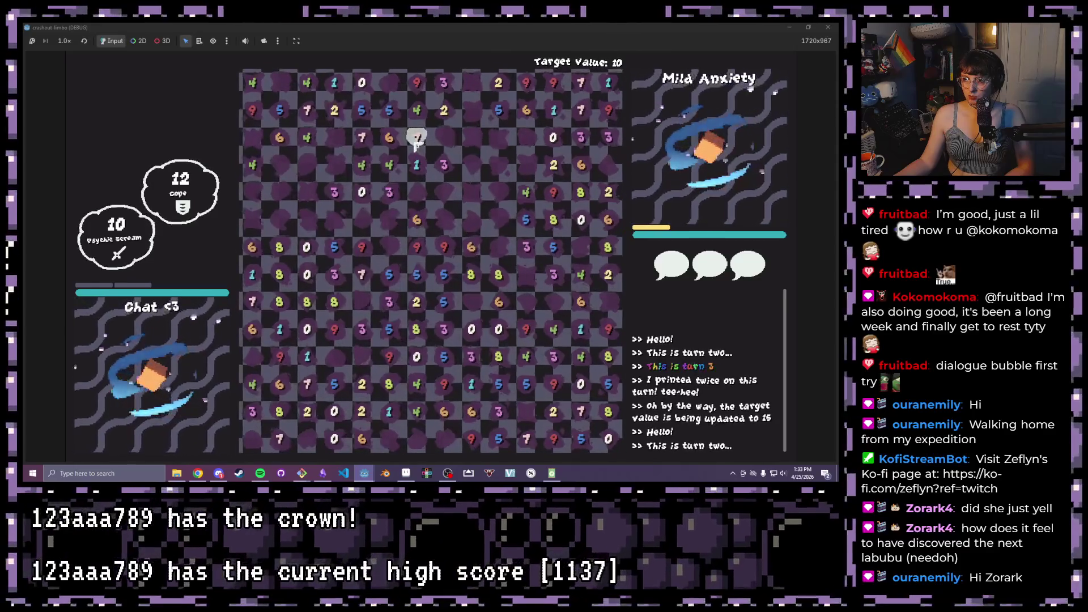
left_click_drag(390, 138, 389, 165)
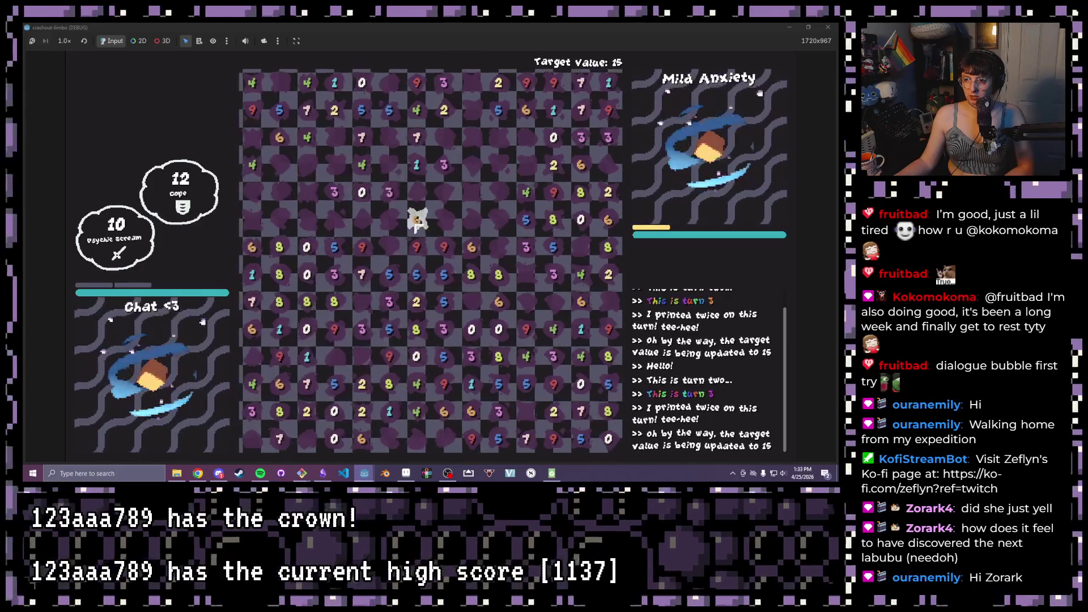
left_click_drag(445, 247, 474, 253)
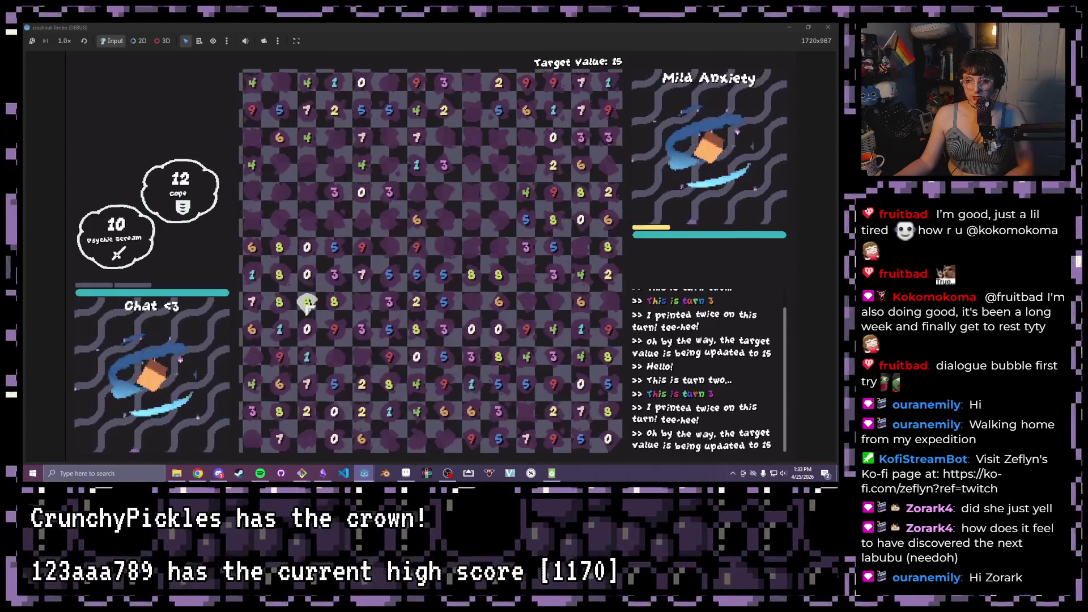
left_click_drag(279, 303, 252, 302)
mouse_move(279, 357)
left_mouse_down()
mouse_move(291, 327)
mouse_move(389, 357)
left_mouse_up()
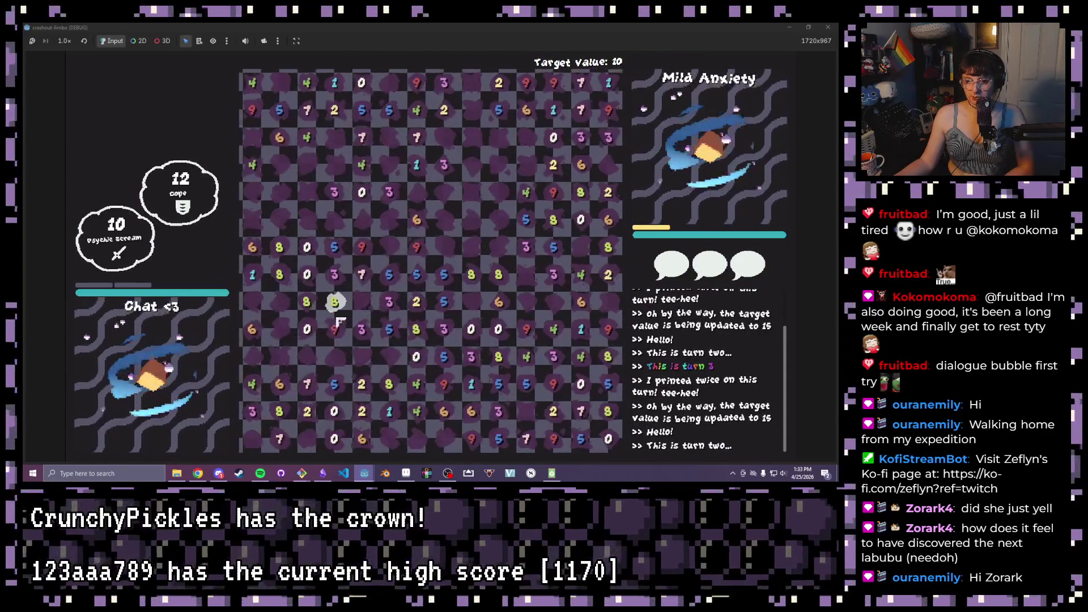
mouse_move(444, 384)
left_mouse_down()
mouse_move(471, 385)
mouse_move(471, 438)
left_mouse_up()
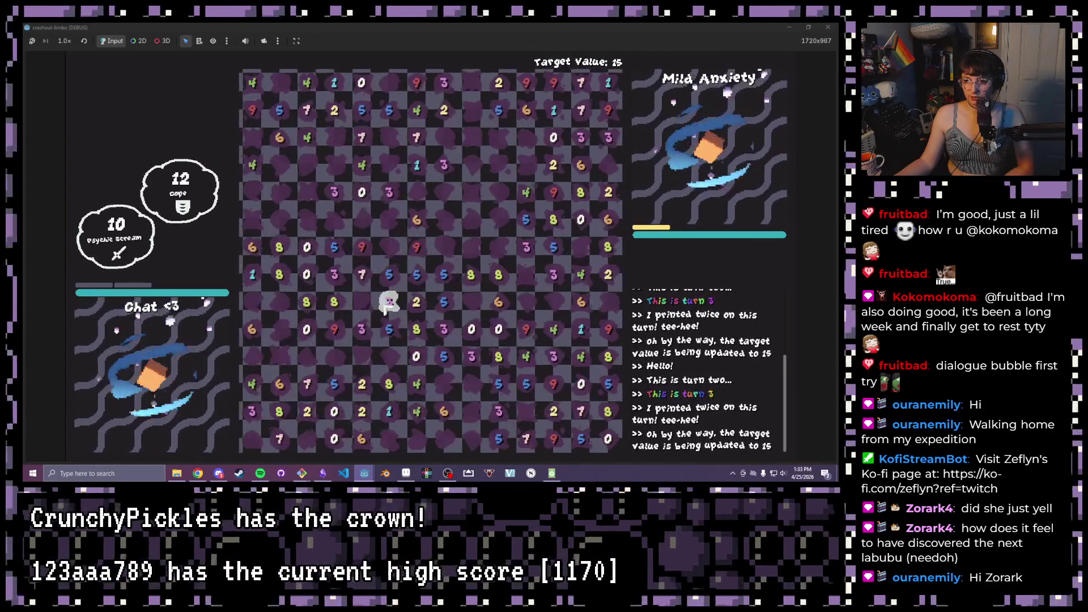
left_click_drag(389, 302, 418, 278)
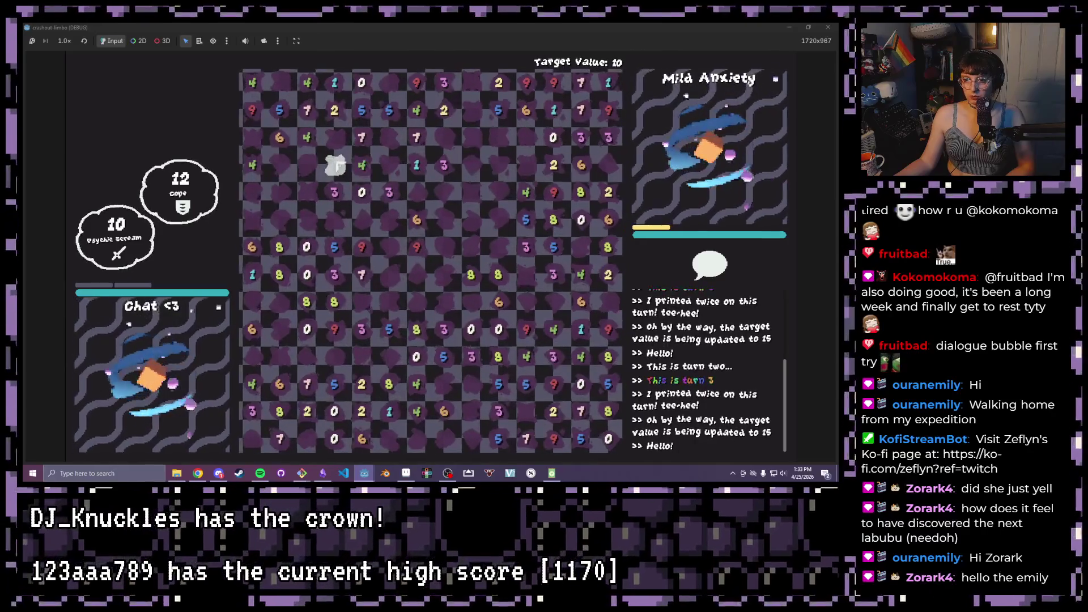
Play further turns by clearing more groups, like 4,3,0,3, the two 5s and 9+1, watching the intent icons.
left_click(338, 165)
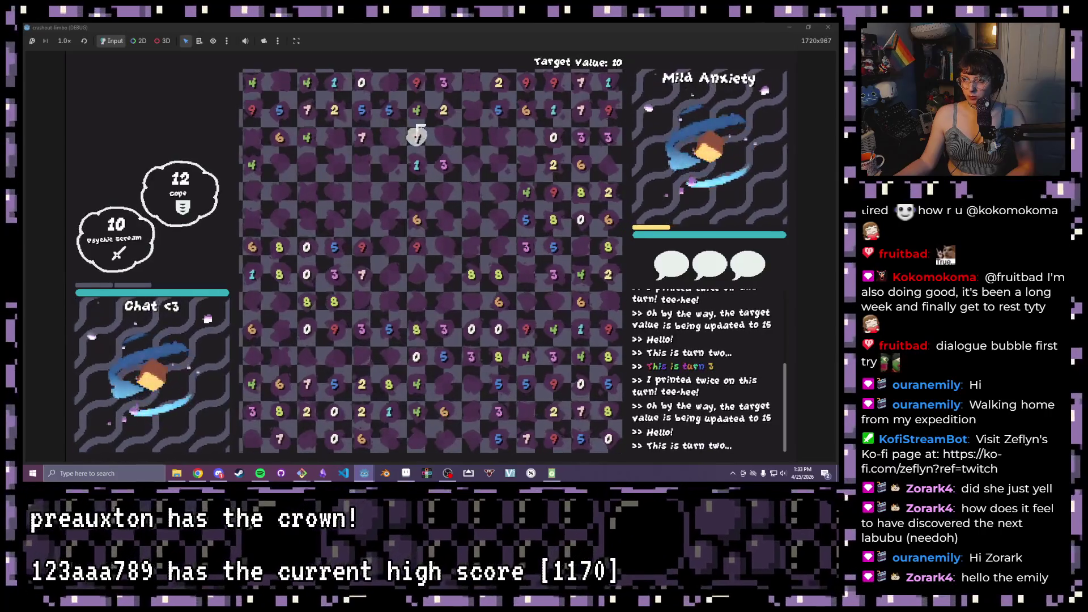
left_click(386, 110)
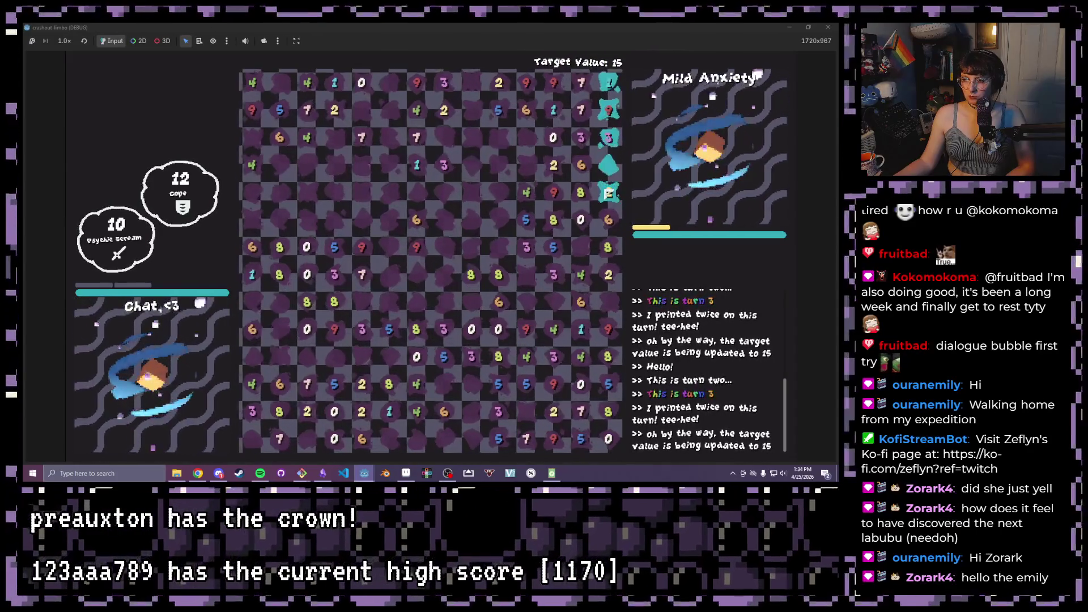
left_click(608, 138)
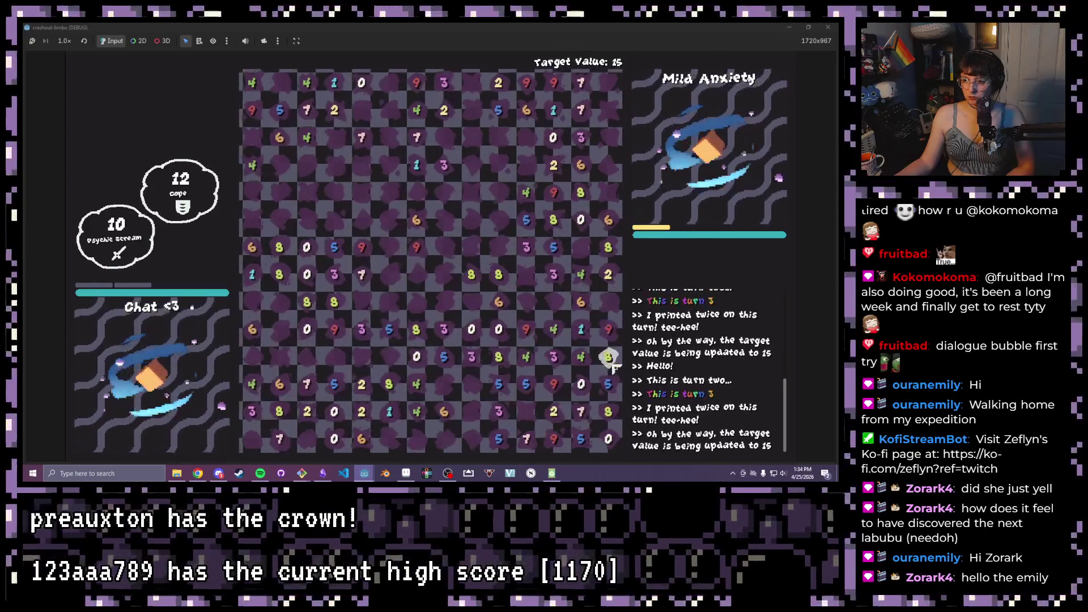
left_click(609, 411)
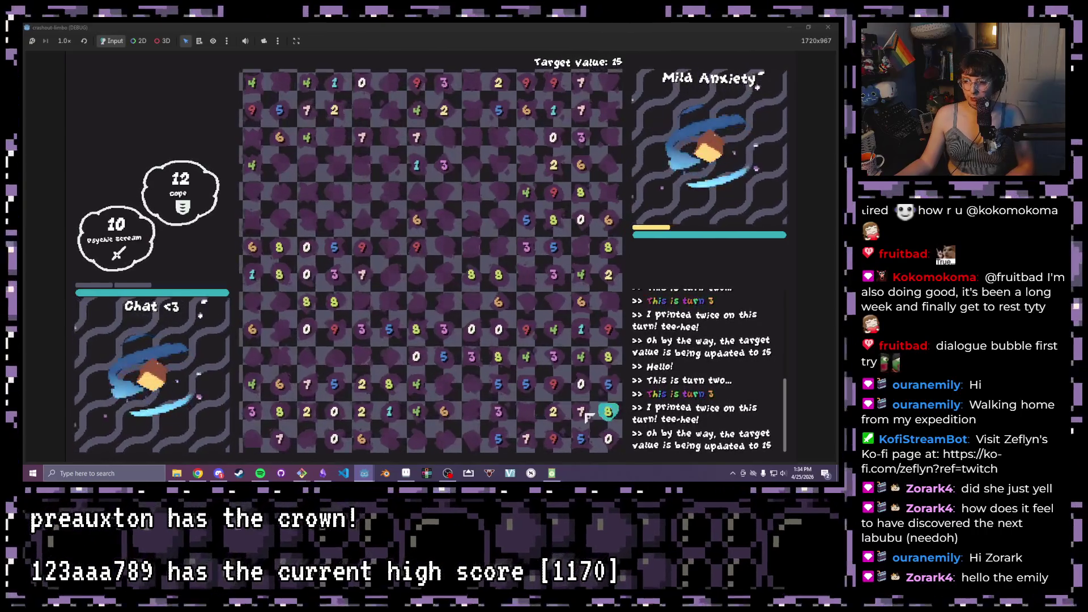
left_click(553, 82)
left_click(553, 110)
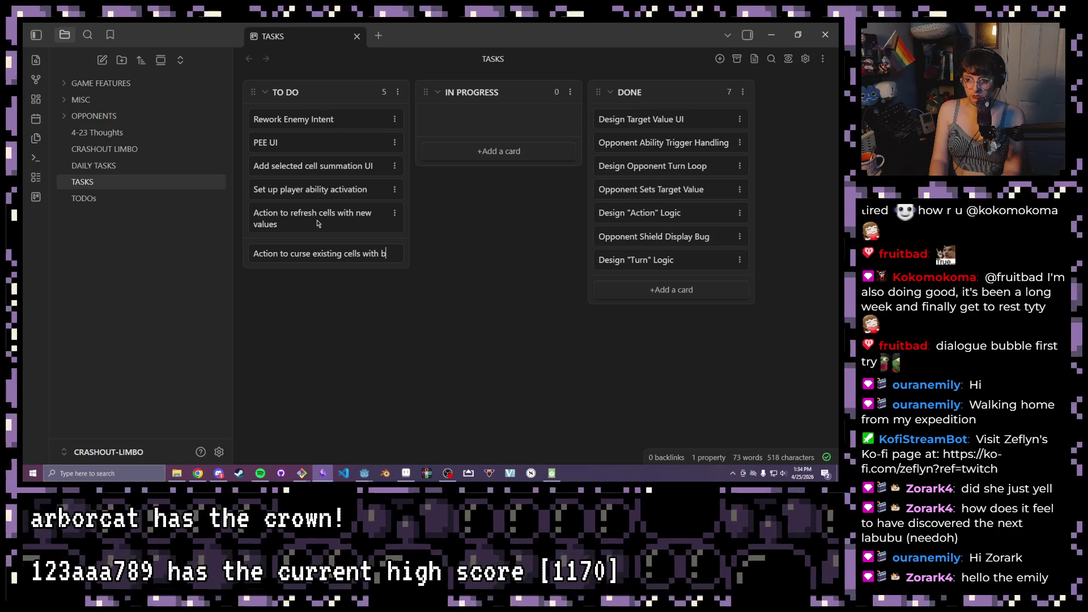
Finish the TO DO card 'Action to curse existing cells with values' and dismiss the empty new-card field.
type("es")
key("Return")
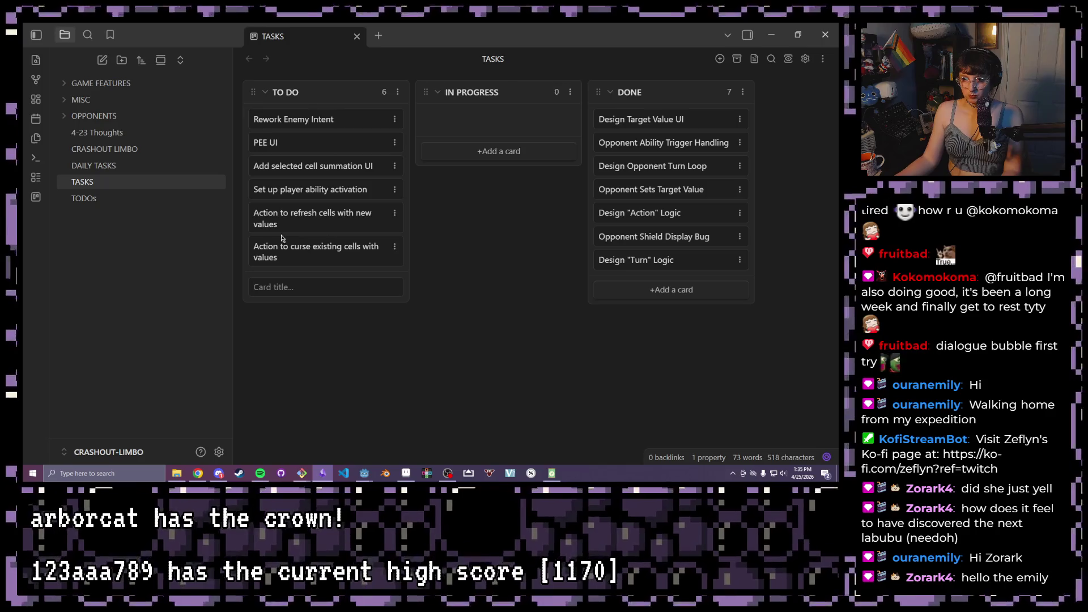
left_click(414, 349)
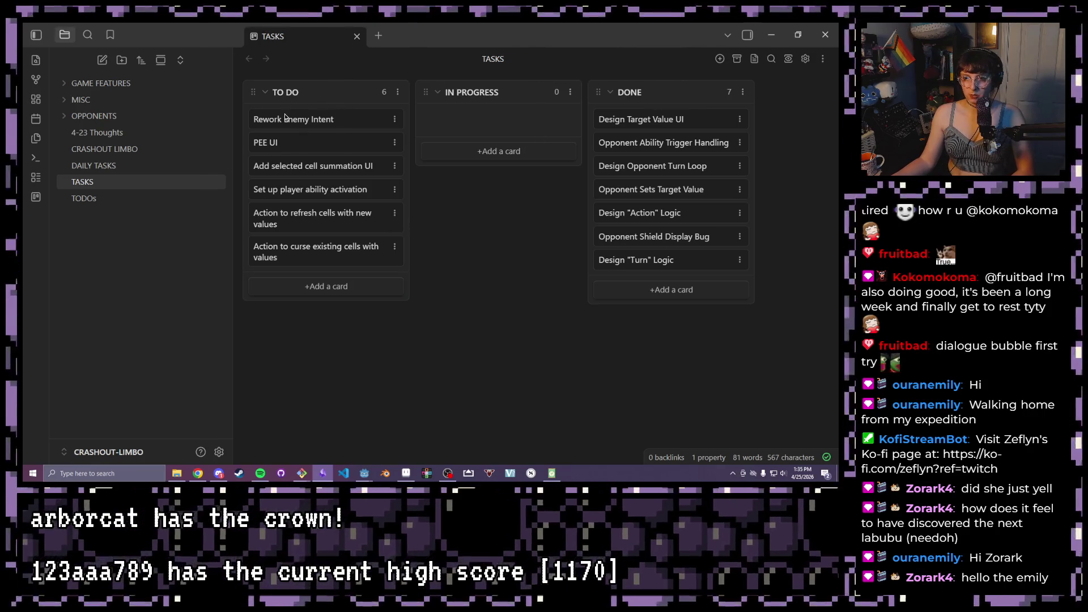
Move the Rework Enemy Intent card into IN PROGRESS and bring the running game back to the front.
left_click_drag(282, 126, 464, 120)
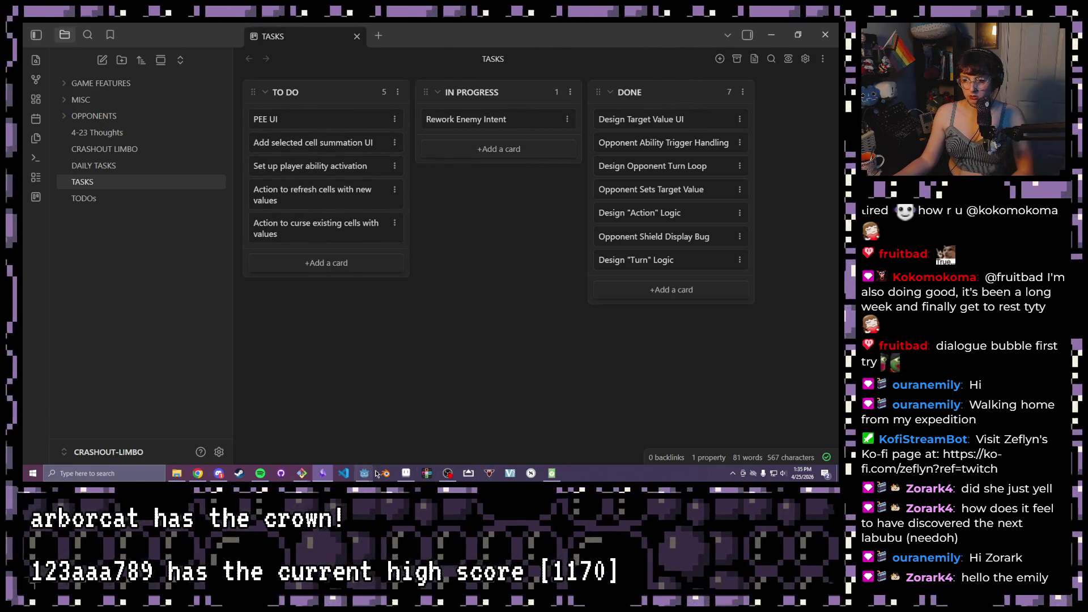
mouse_move(377, 473)
left_click(439, 431)
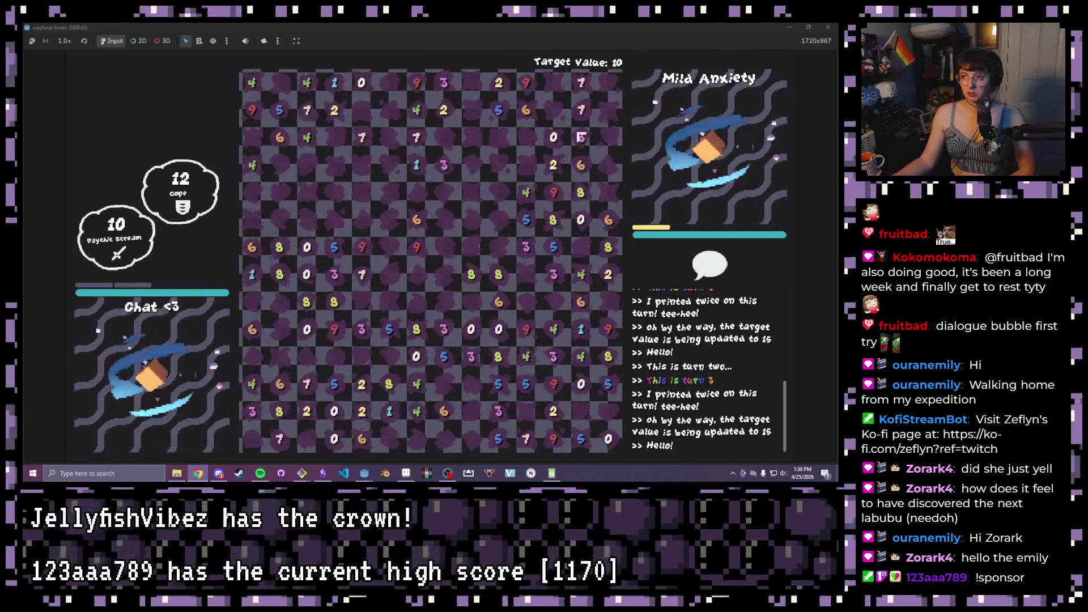
Switch from the running game back to the Godot editor window showing intent_display.gd.
mouse_move(364, 475)
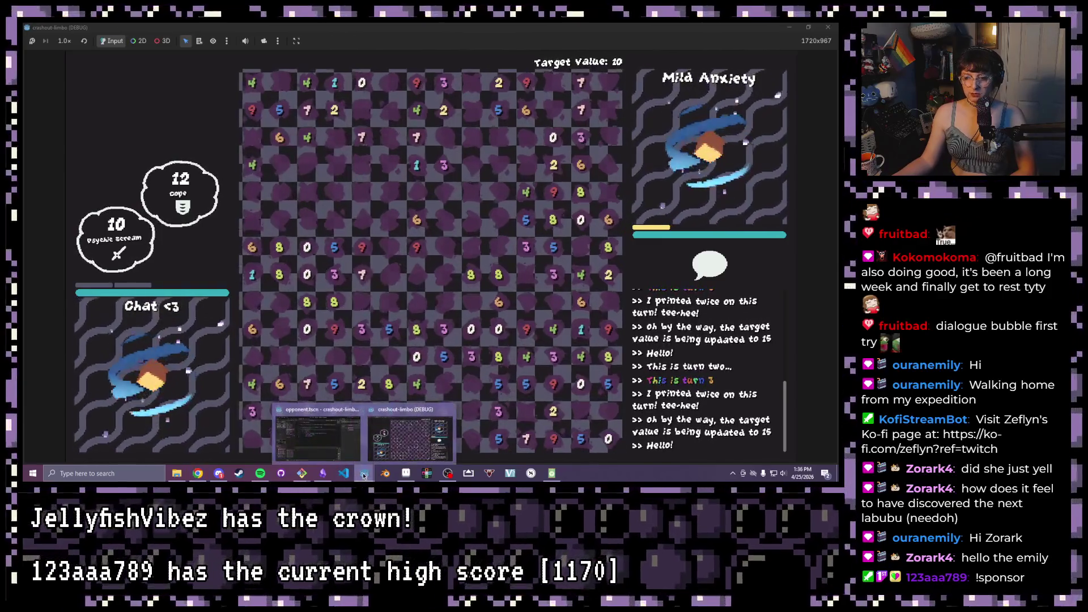
left_click(318, 434)
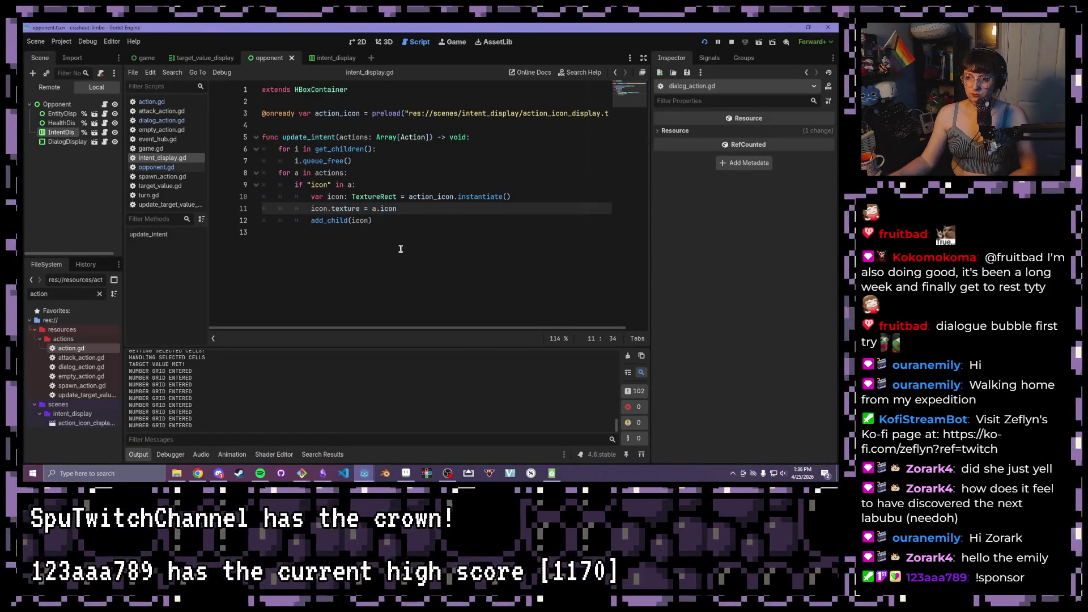
Initialize unique_actions as an empty array [] in update_intent.
left_click(532, 139)
key("Return")
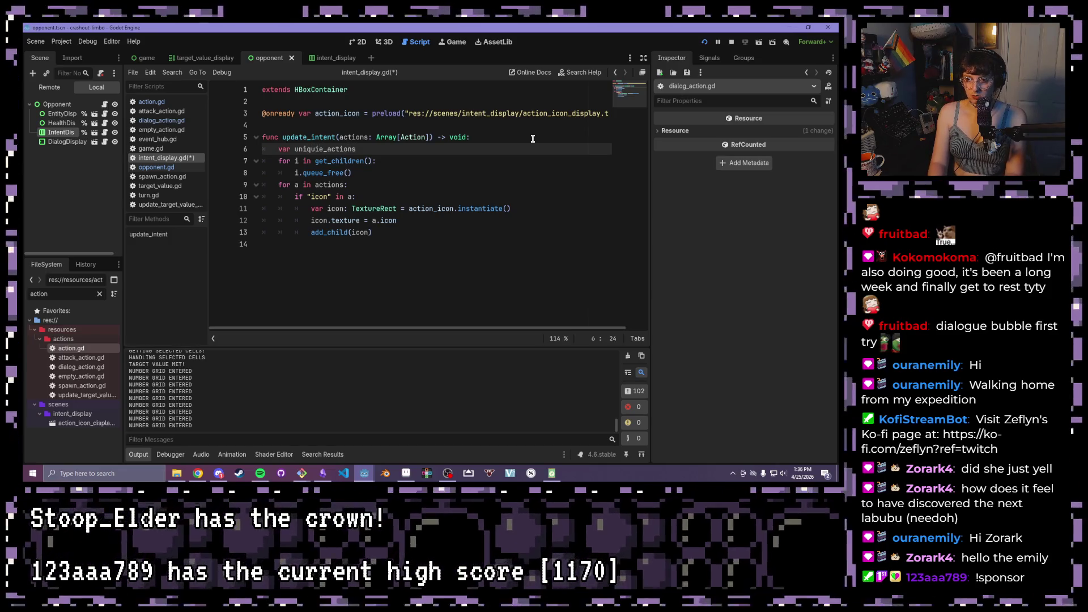
type("[]")
Add a blank line inside the 'for a in actions:' loop, remove the stray 'if', and launch Search Help.
key("Down")
key("Down")
key("Down")
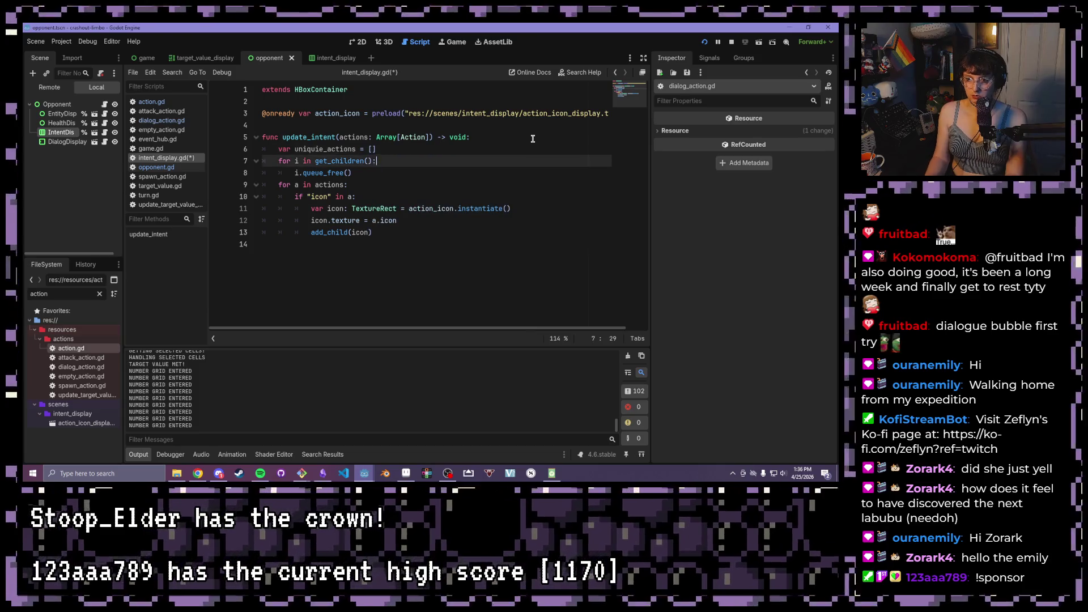
key("Up")
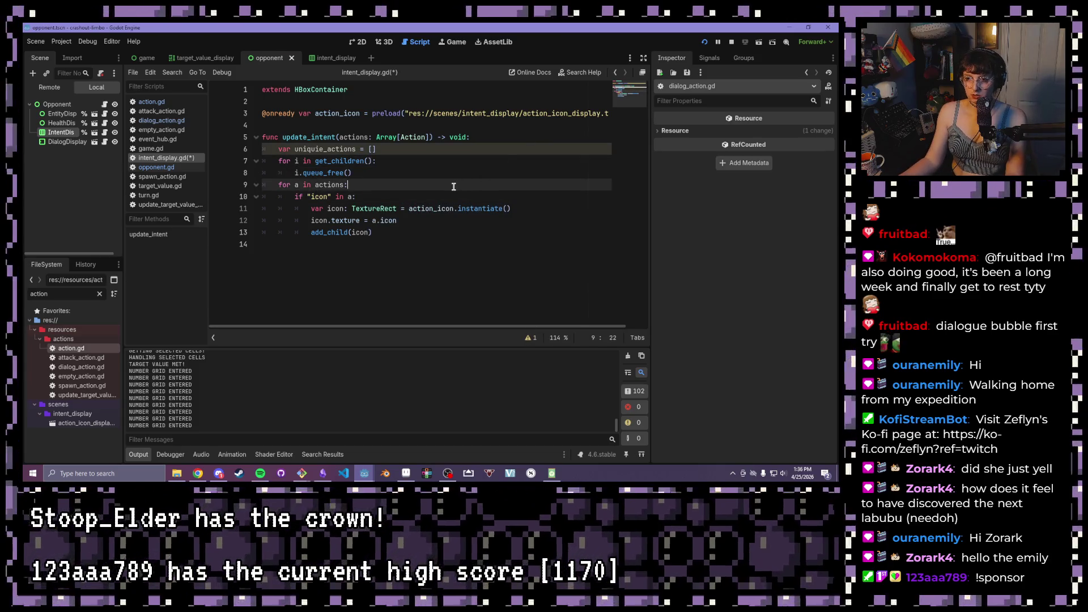
key("Return")
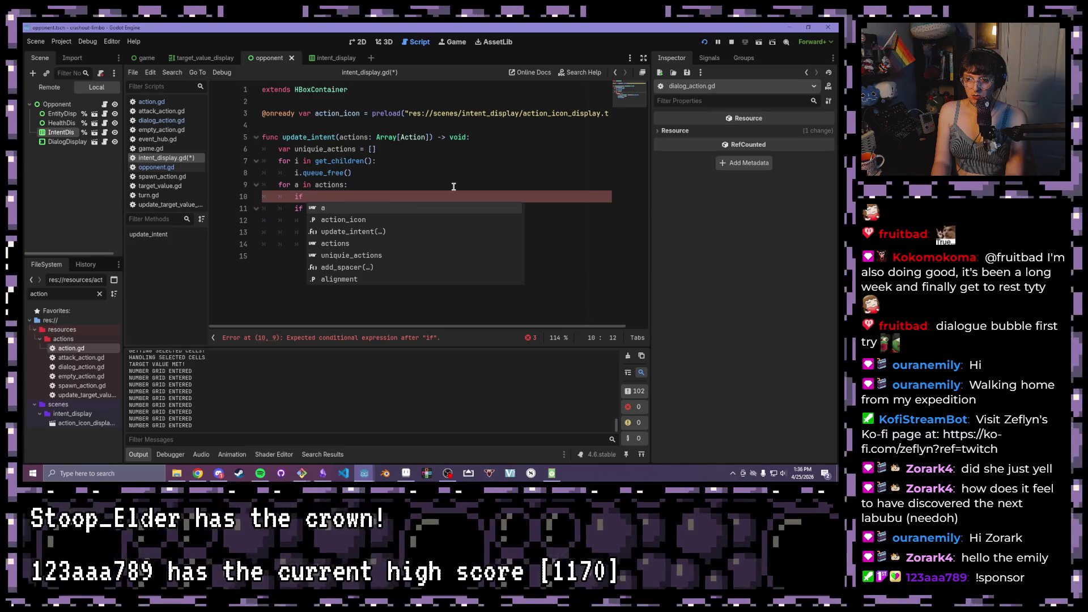
key("BackSpace")
key("BackSpace")
key("BackSpace")
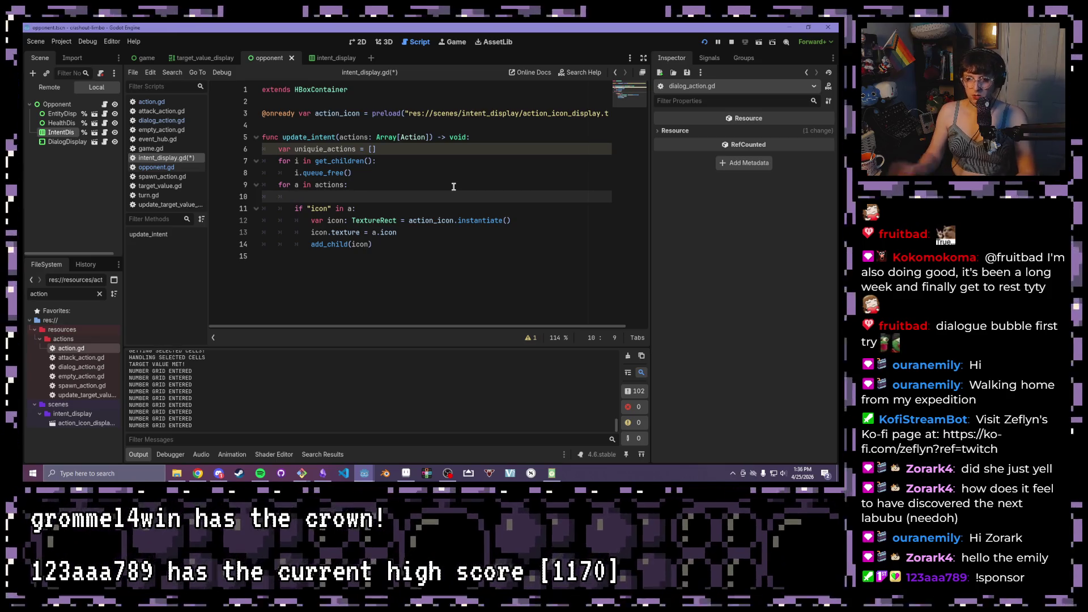
key("F1")
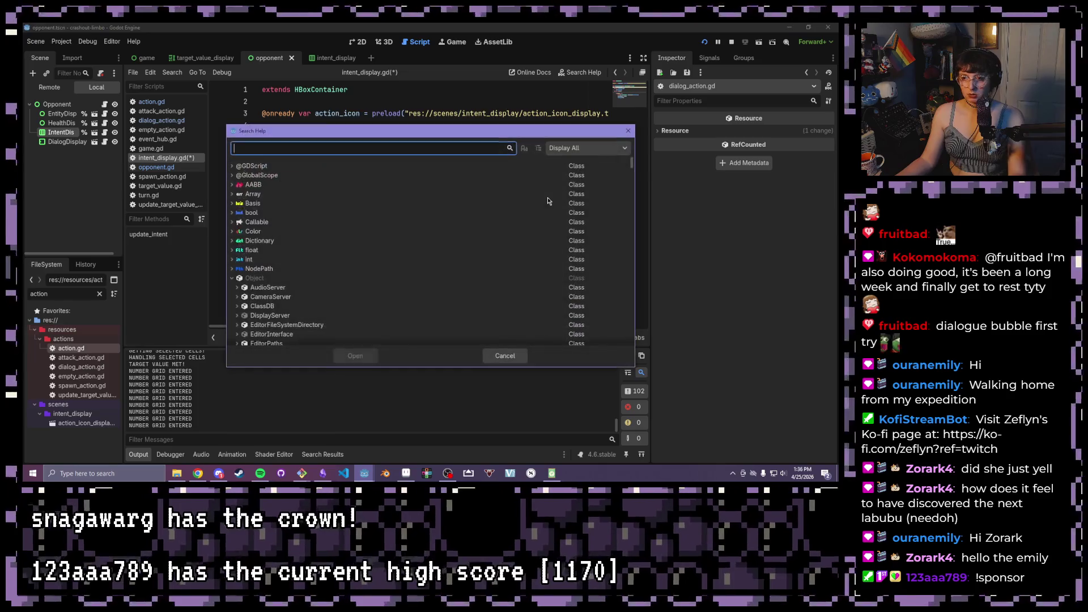
Look up 'arr' in Search Help, read the Array any() method description, then return to intent_display.gd.
type("arr")
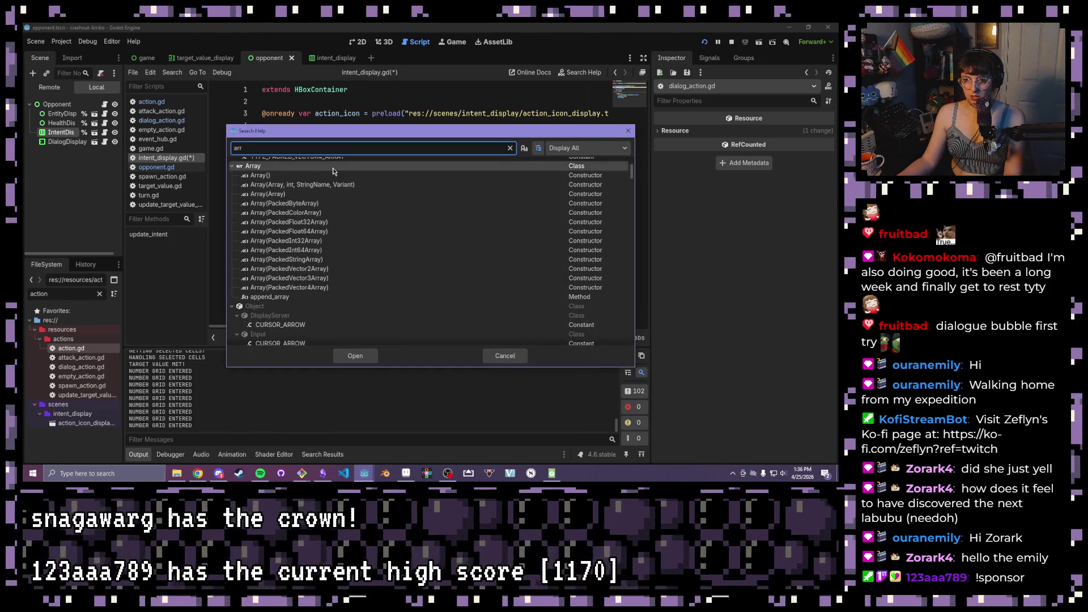
double_click(333, 169)
scroll(334, 170, "down", 10)
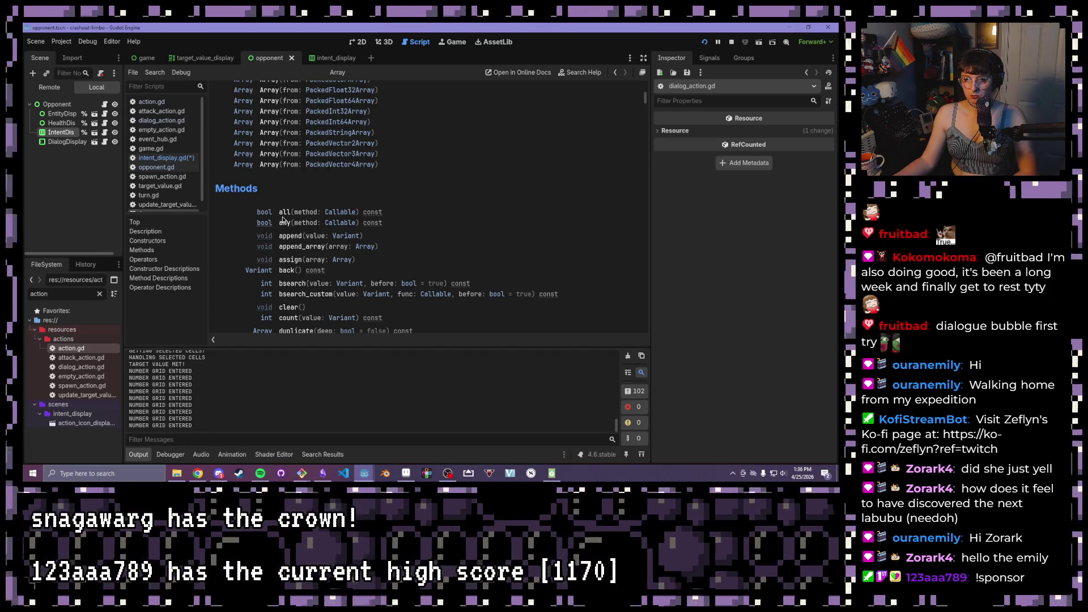
scroll(399, 228, "down", 1)
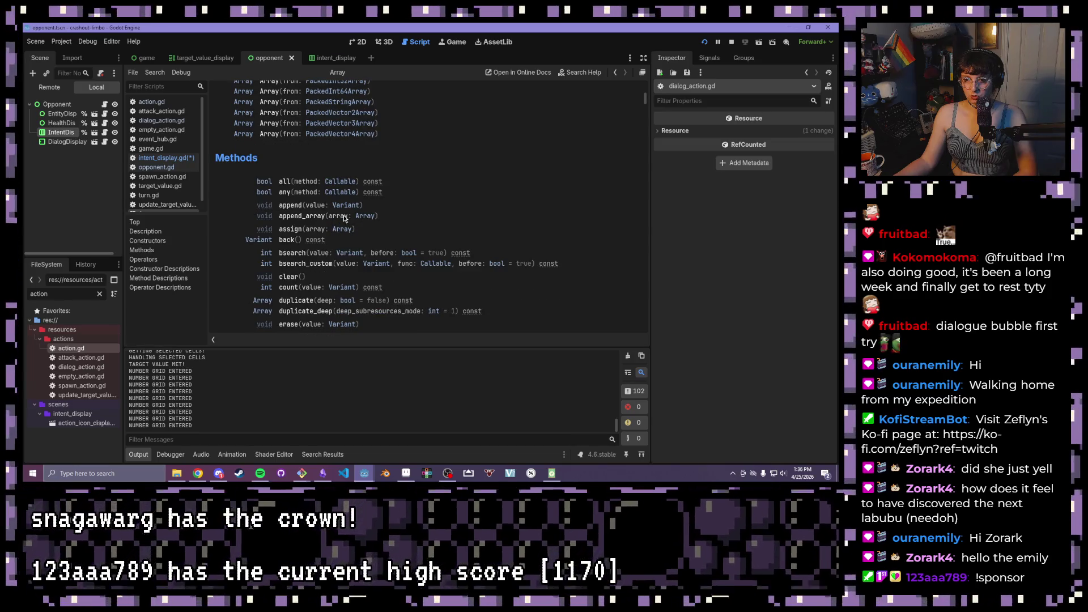
scroll(338, 220, "down", 2)
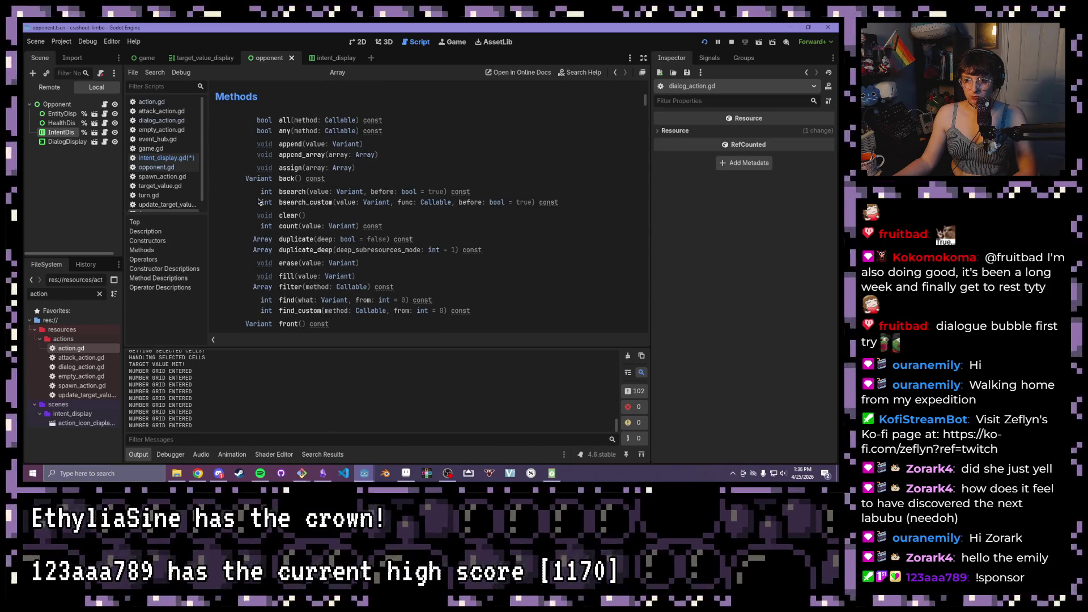
scroll(258, 201, "down", 1)
scroll(255, 201, "up", 1)
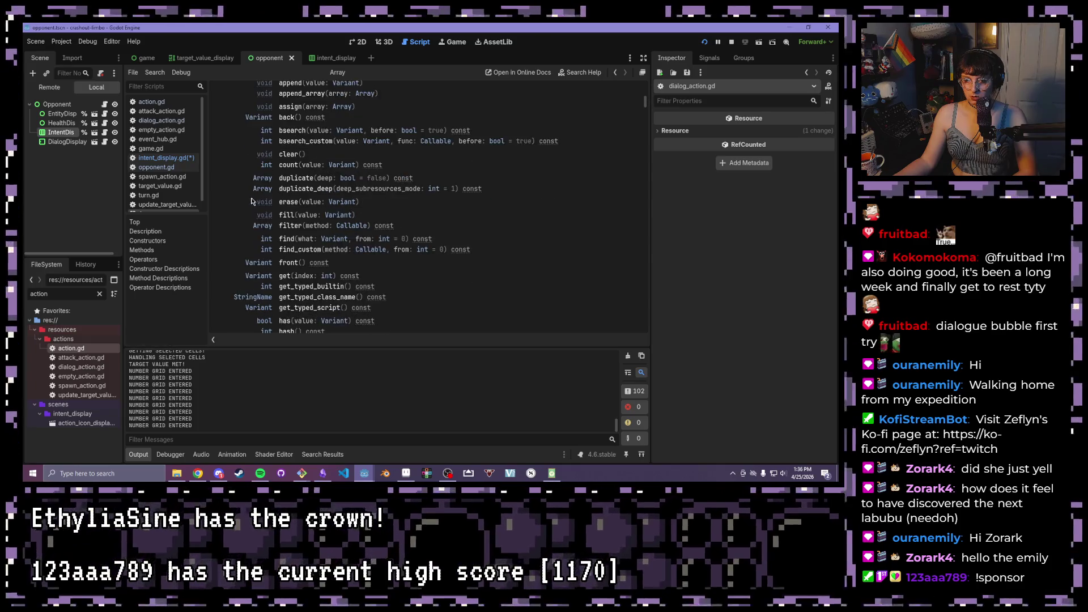
left_click(284, 132)
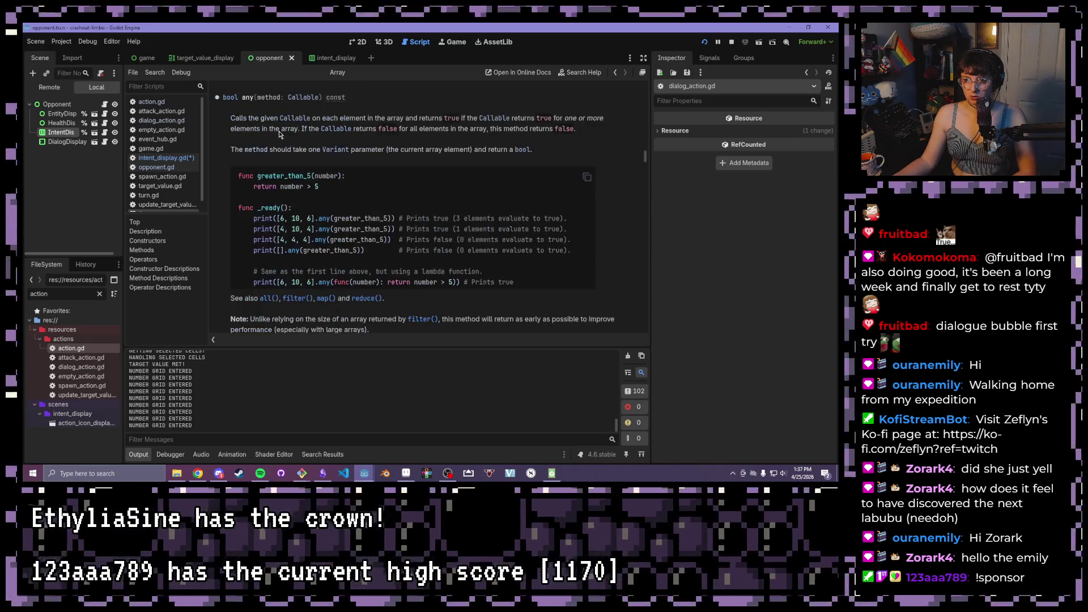
left_click_drag(296, 122, 374, 128)
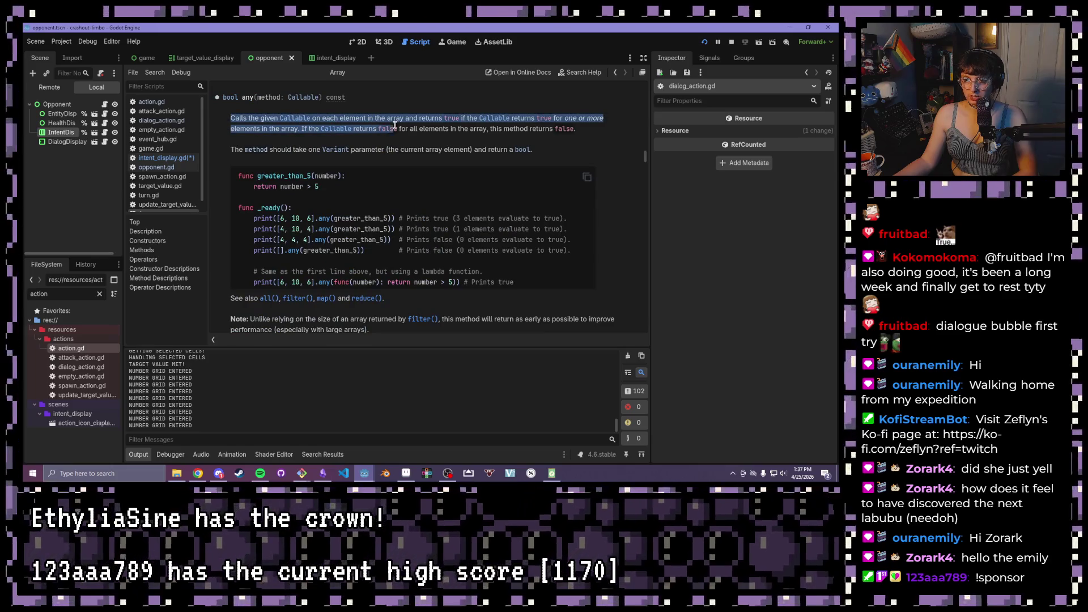
left_click_drag(452, 124, 605, 118)
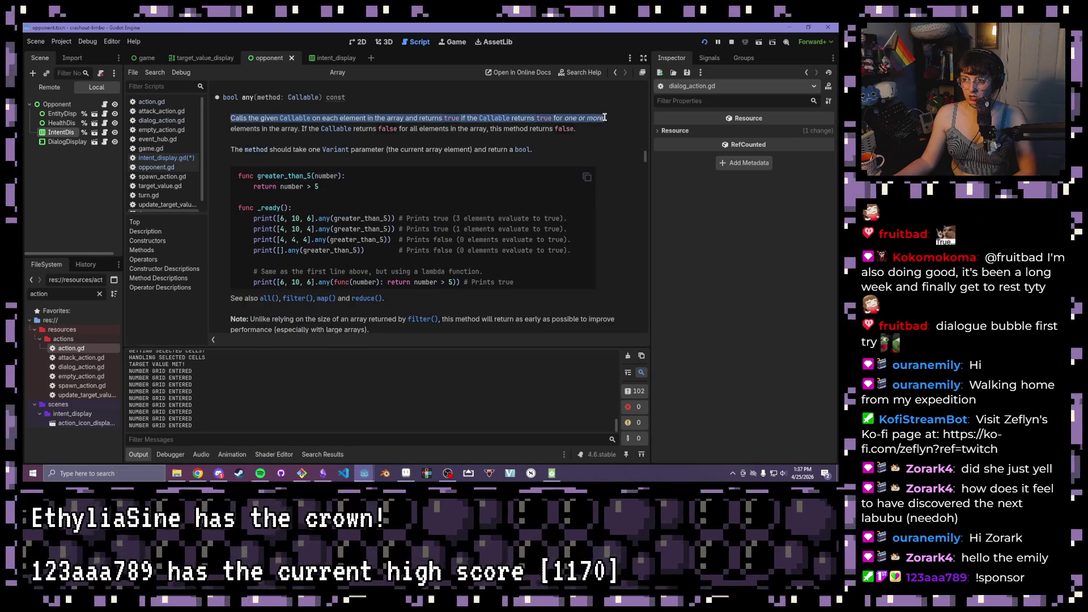
left_click(595, 135)
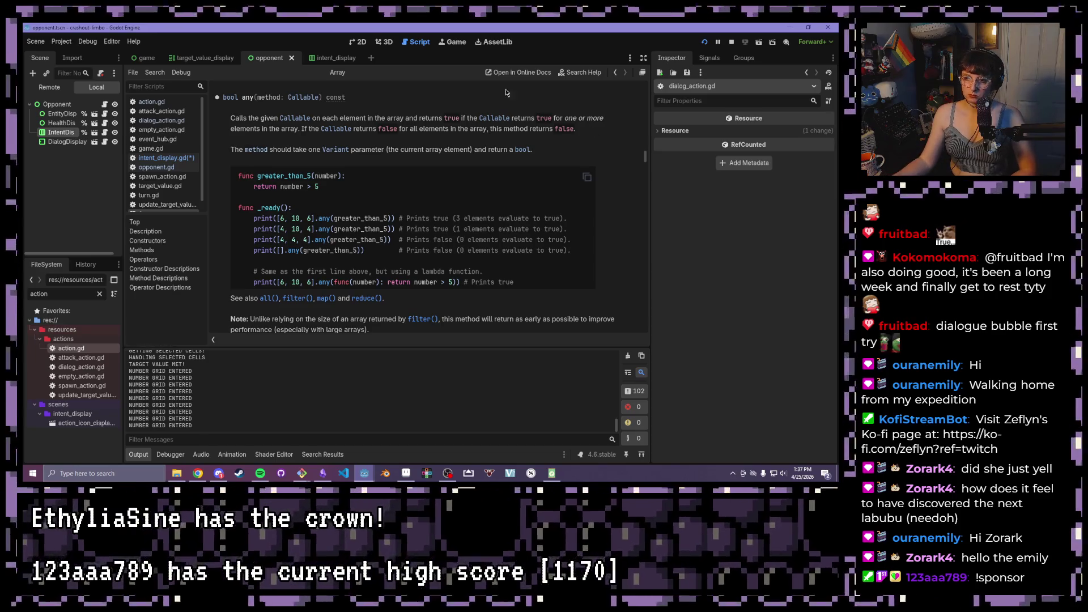
left_click(176, 160)
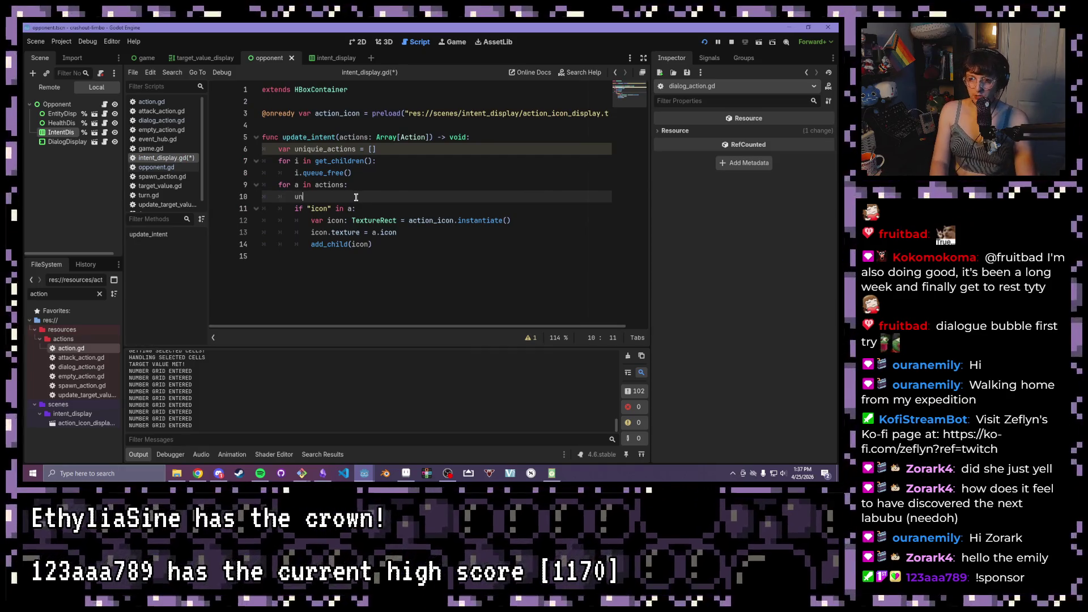
On line 10, write 'if unique_actions.any(func(x):' with unique_actions autocompleted.
left_click(319, 149)
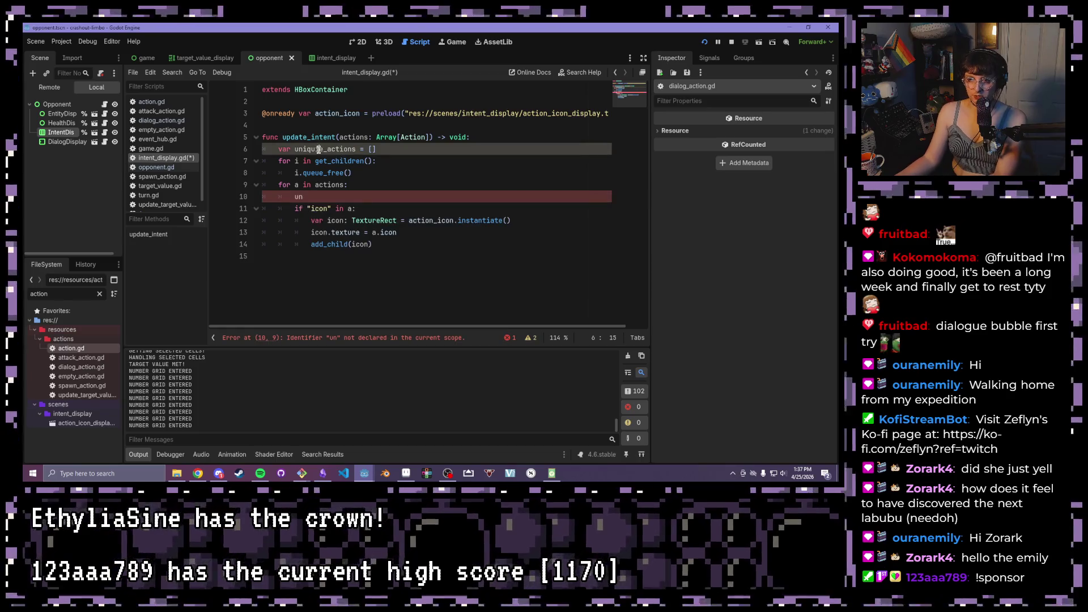
left_click(319, 195)
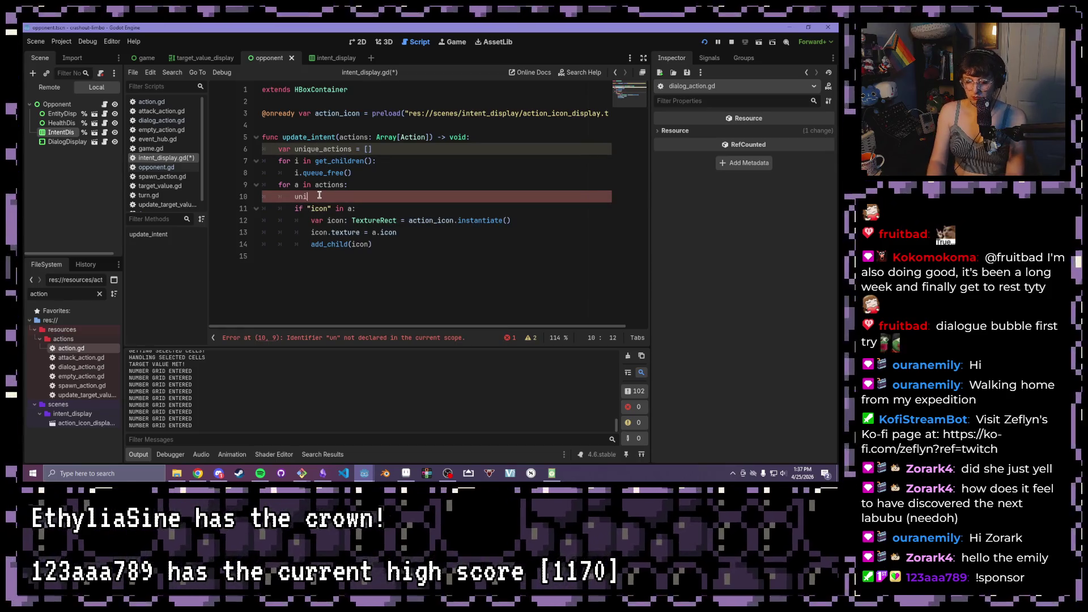
type("que")
key("Left")
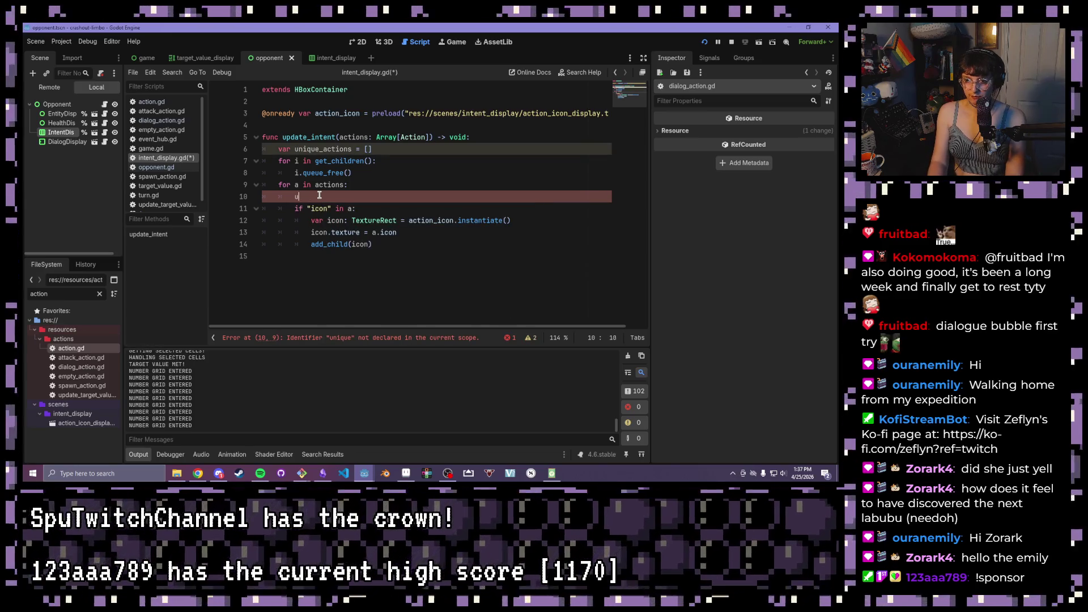
type("if un")
key("Return")
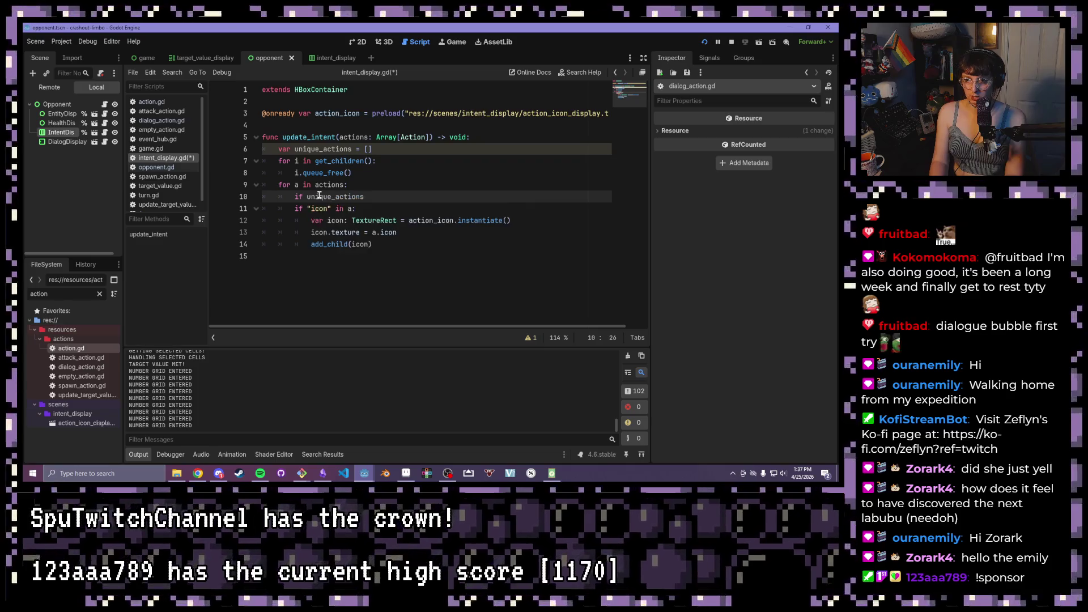
type(".any(")
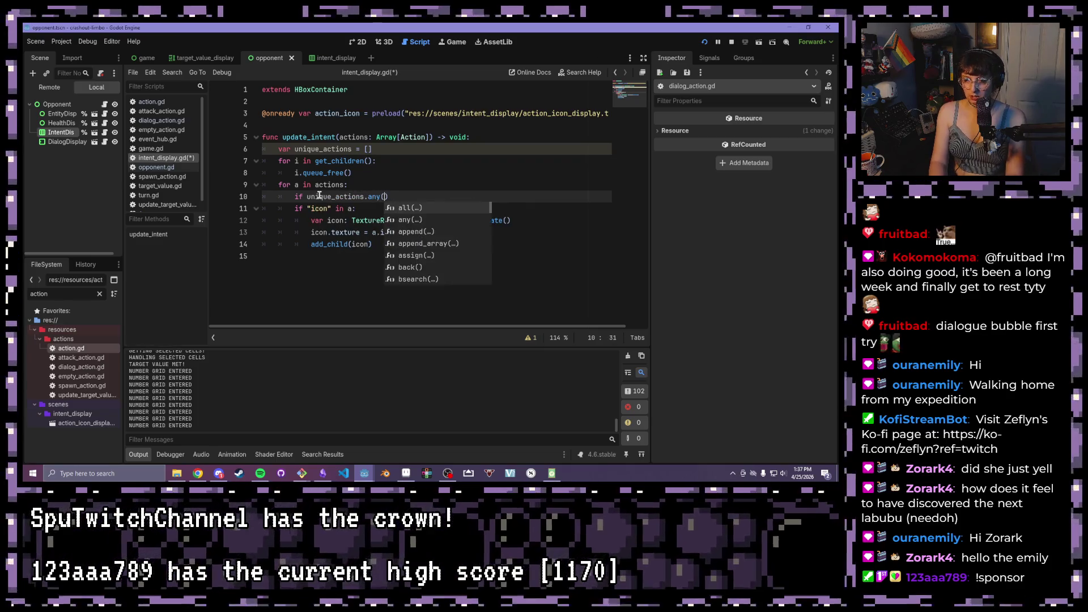
type("func(a")
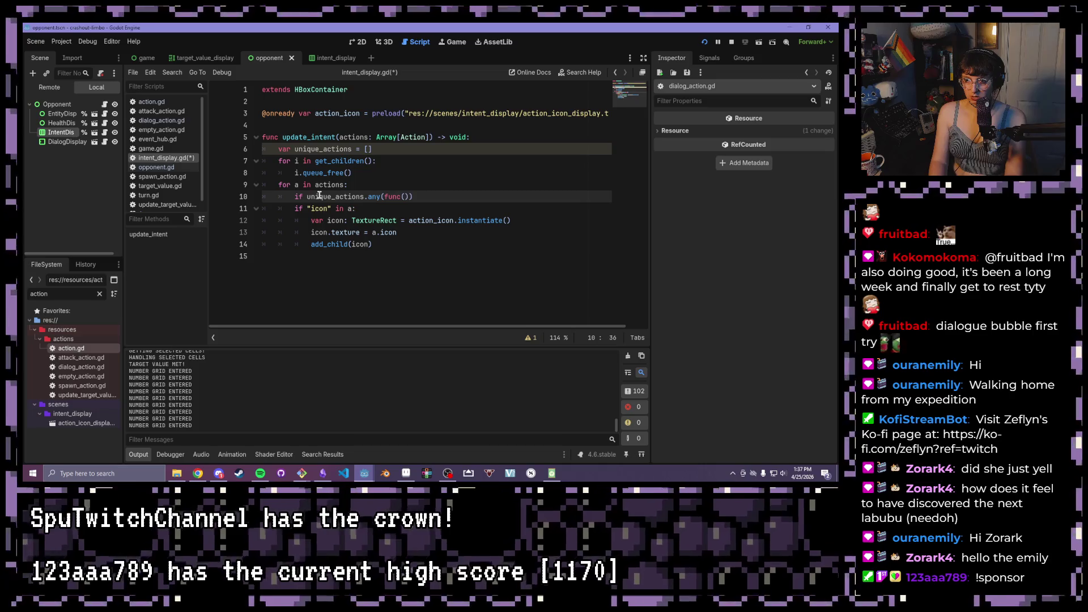
key("BackSpace")
type("x)")
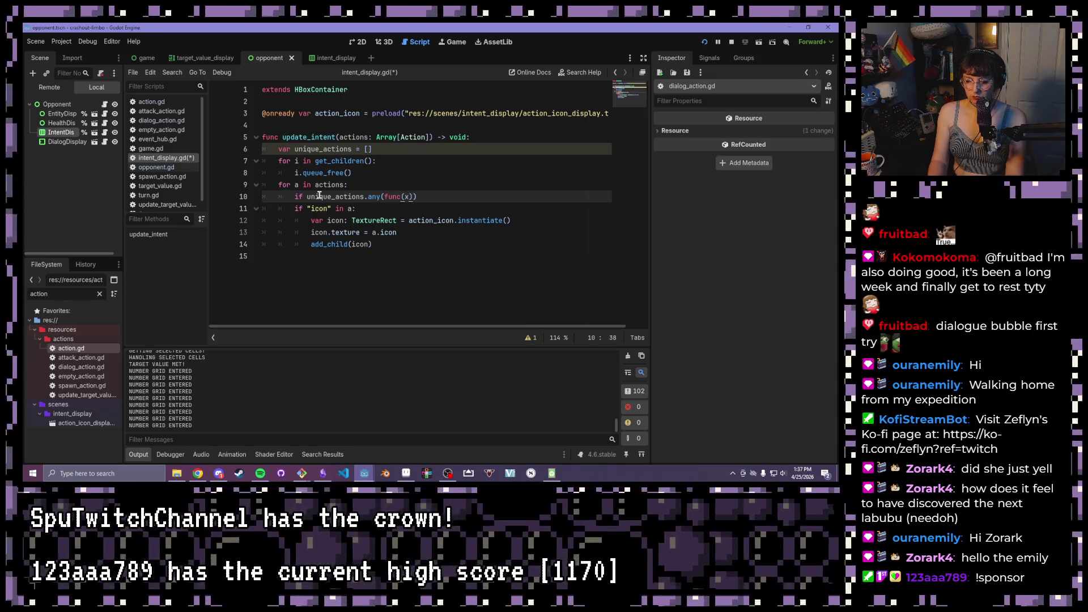
type(": ty")
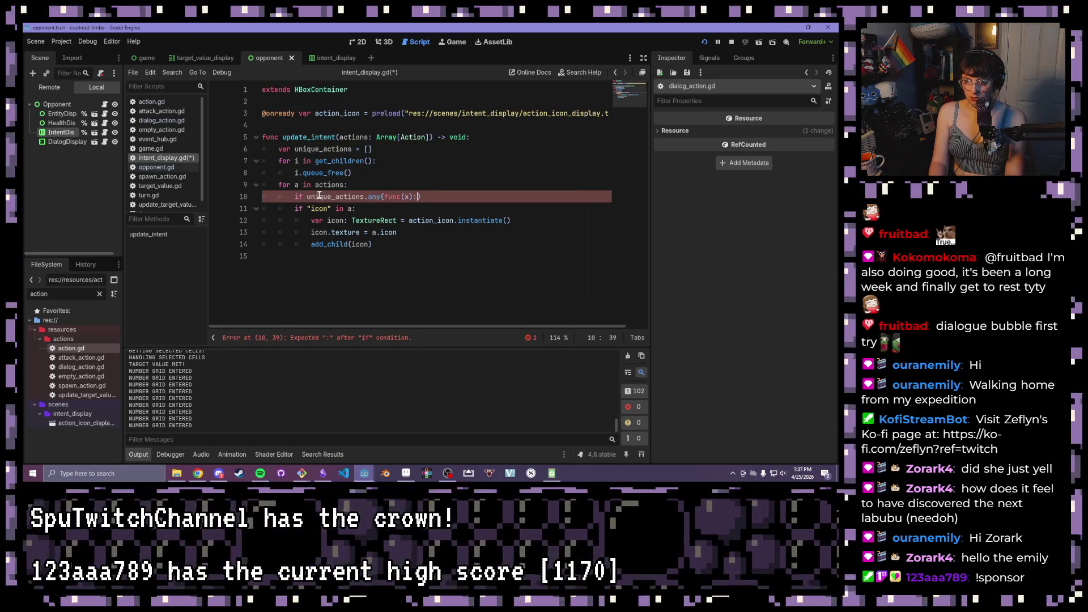
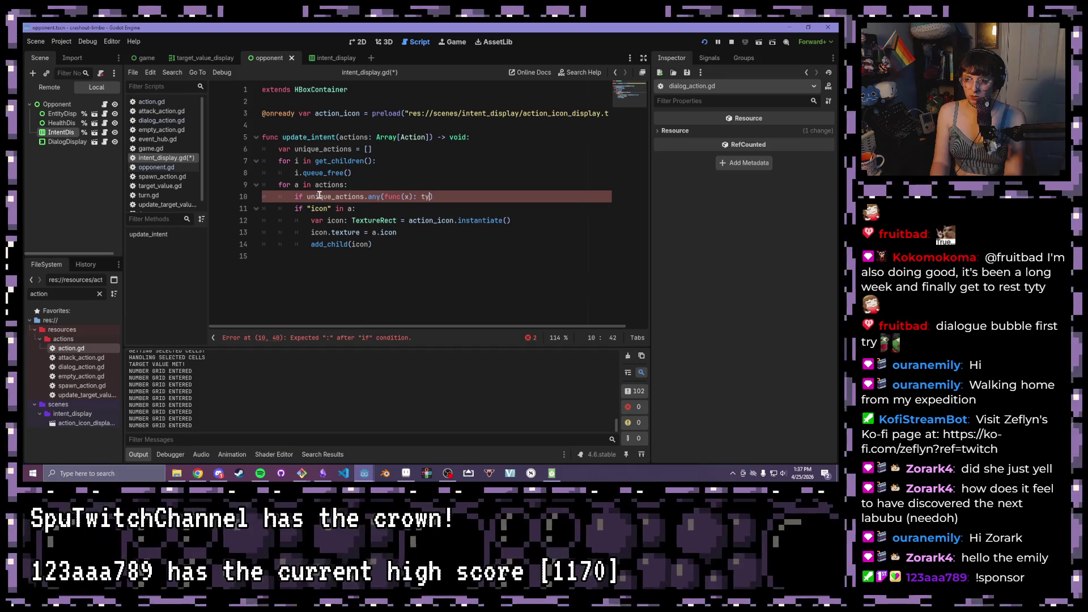
Make line 10 'if not unique_actions.any(func(x): typeof(x) == typeof(a)):' with unique_actions.append(a) beneath it.
type("ty")
key("Return")
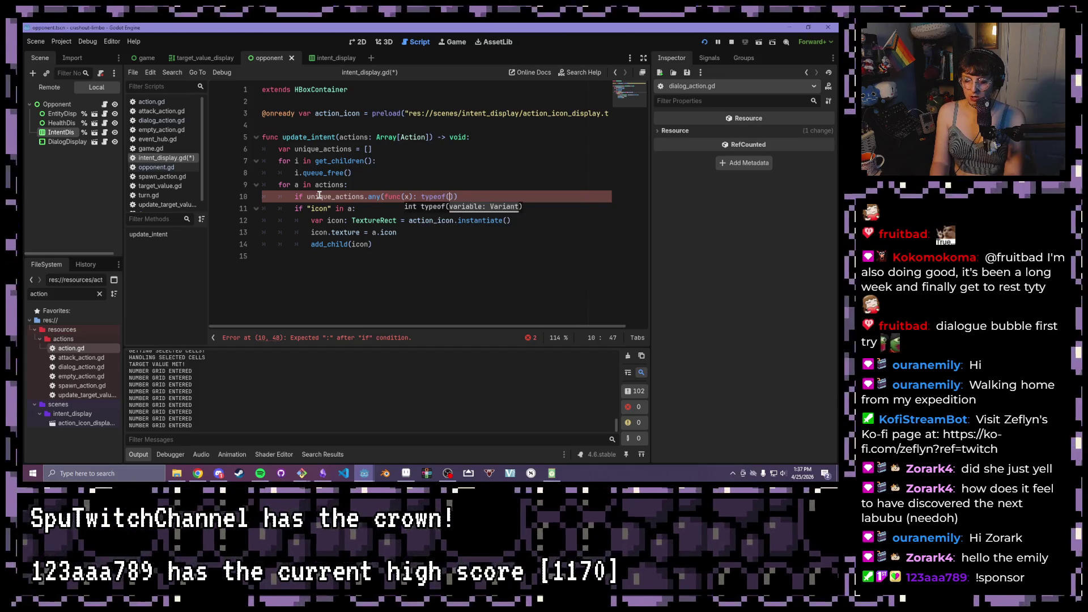
type("x")
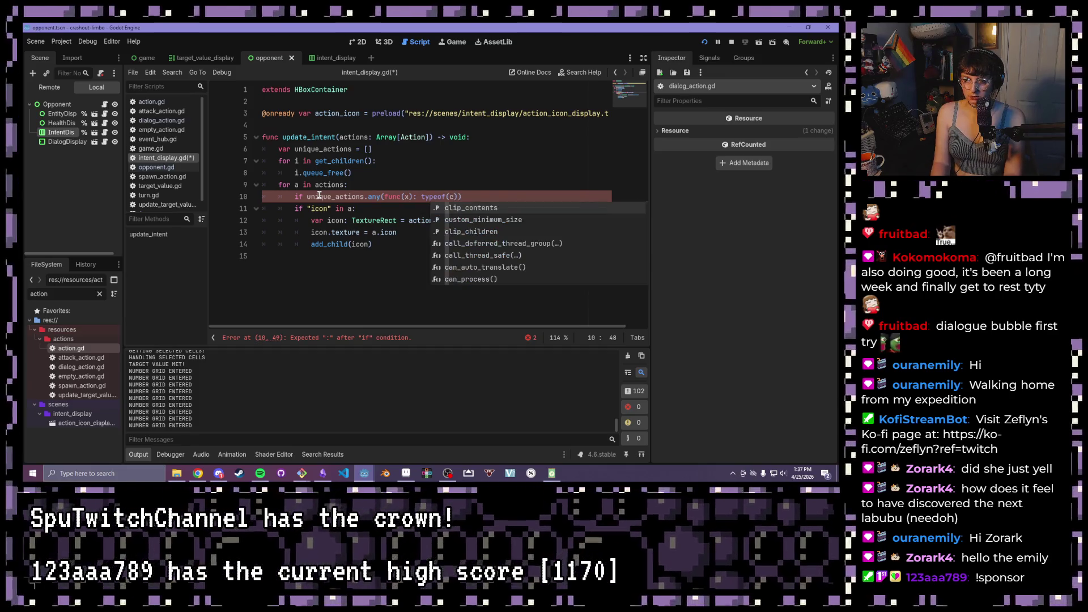
type(") ")
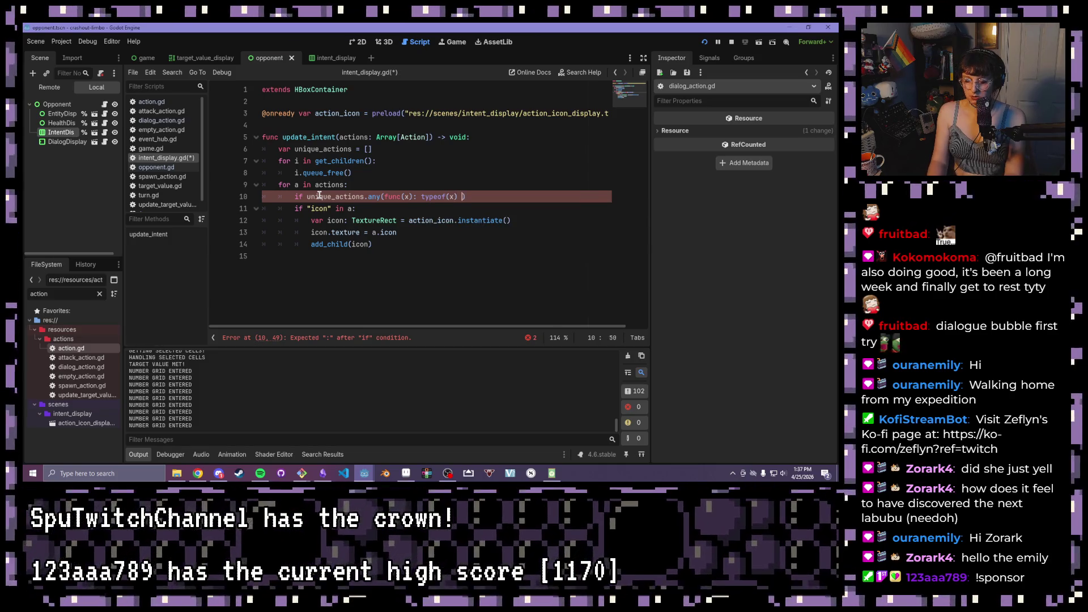
type("== ")
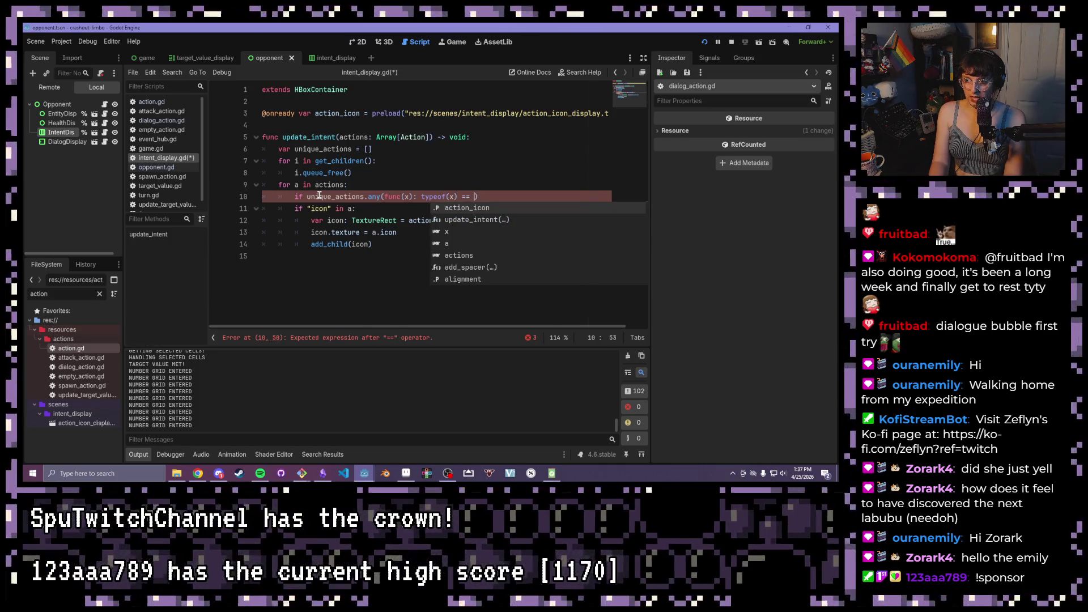
type("typeof(a")
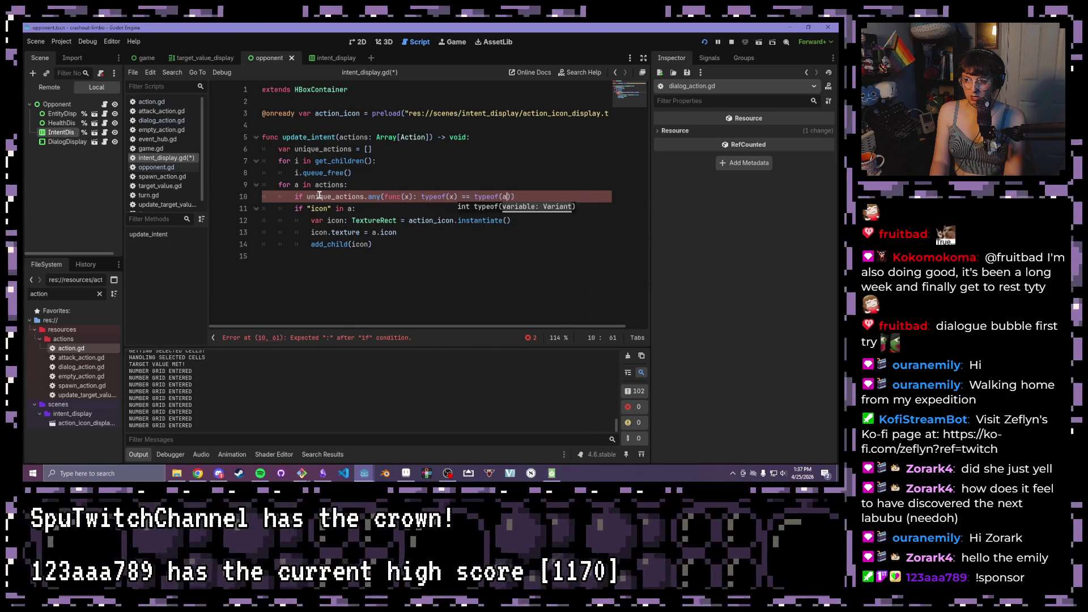
type("))")
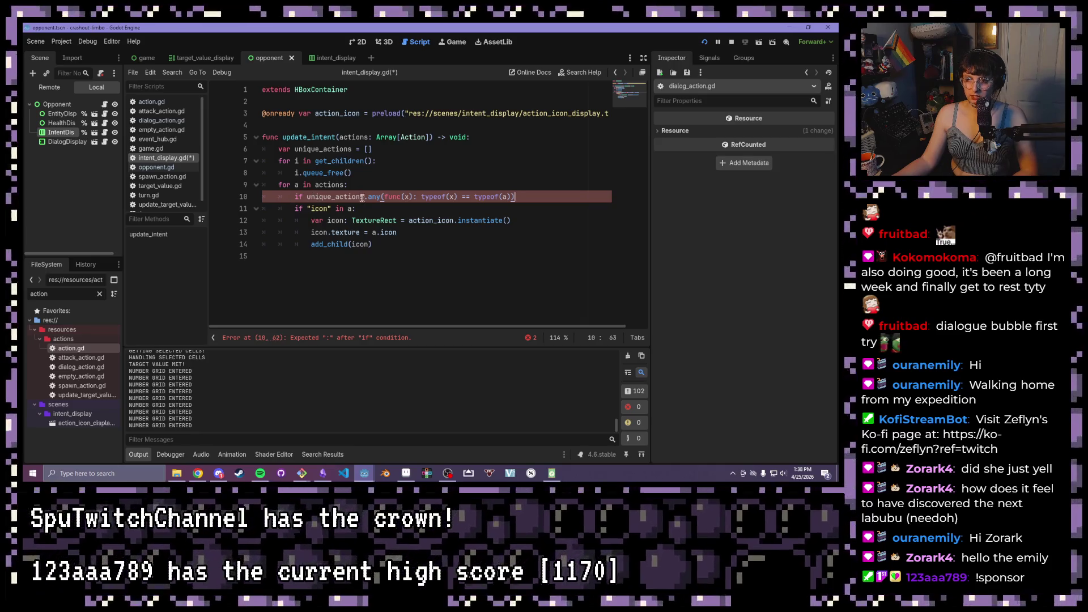
left_click_drag(372, 149, 282, 149)
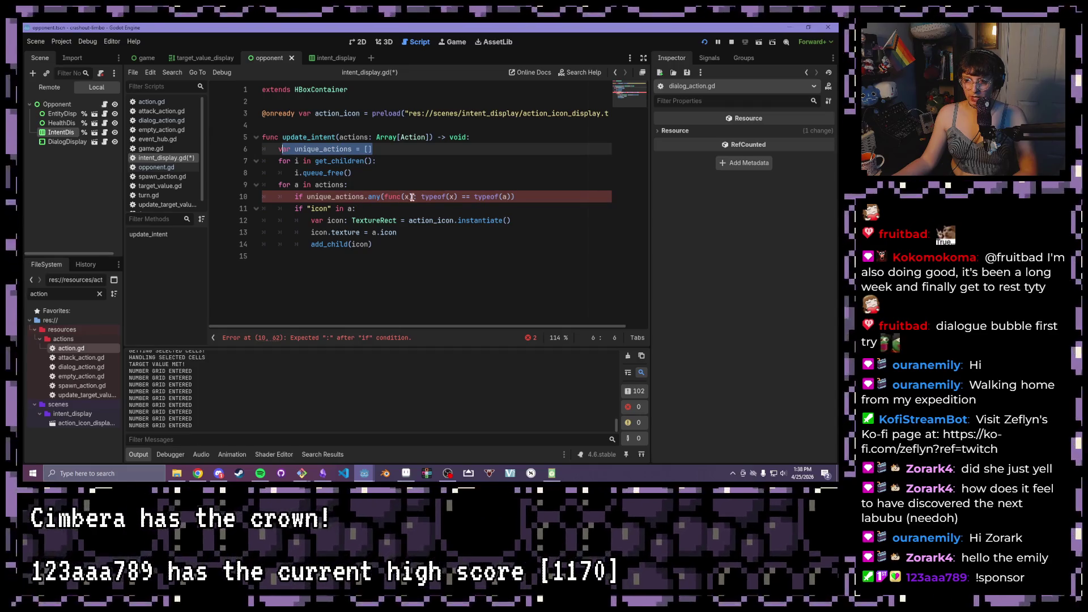
left_click(527, 197)
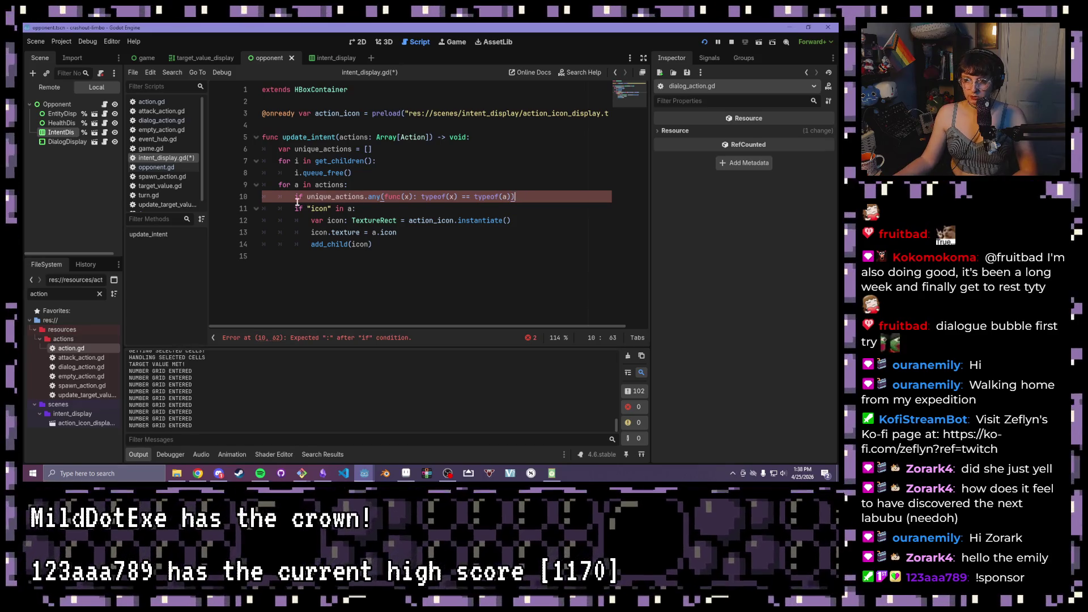
type("not")
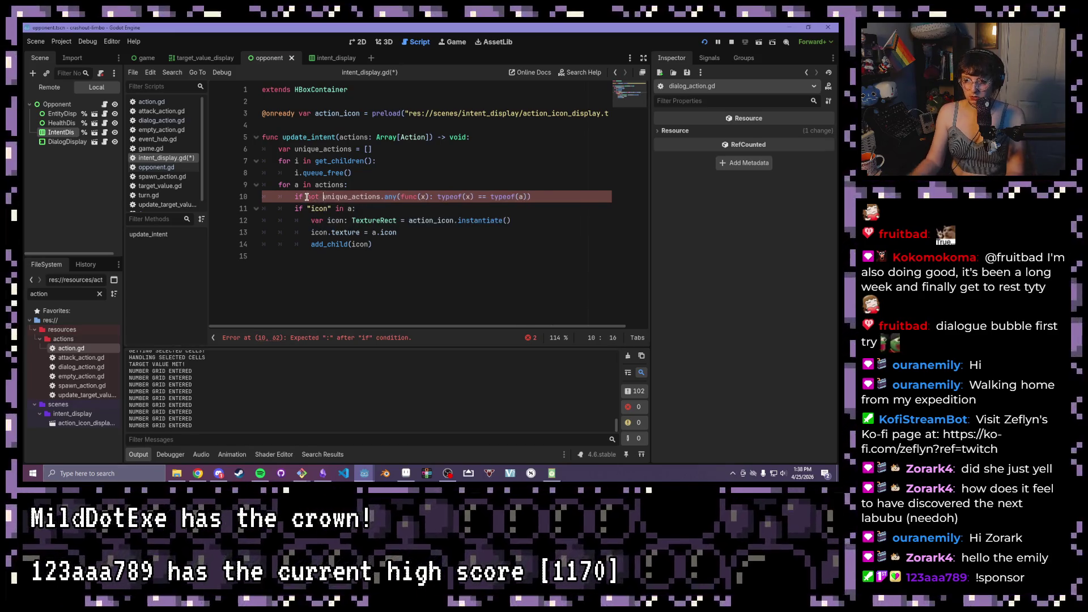
left_click(545, 196)
type(":")
key("Return")
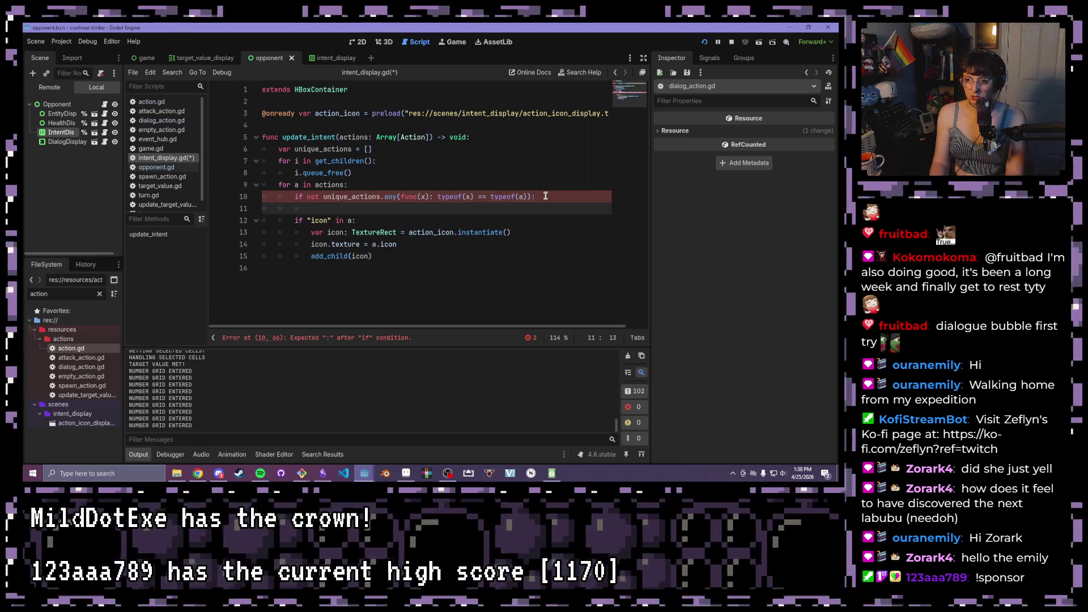
key("Return")
type(".append(a")
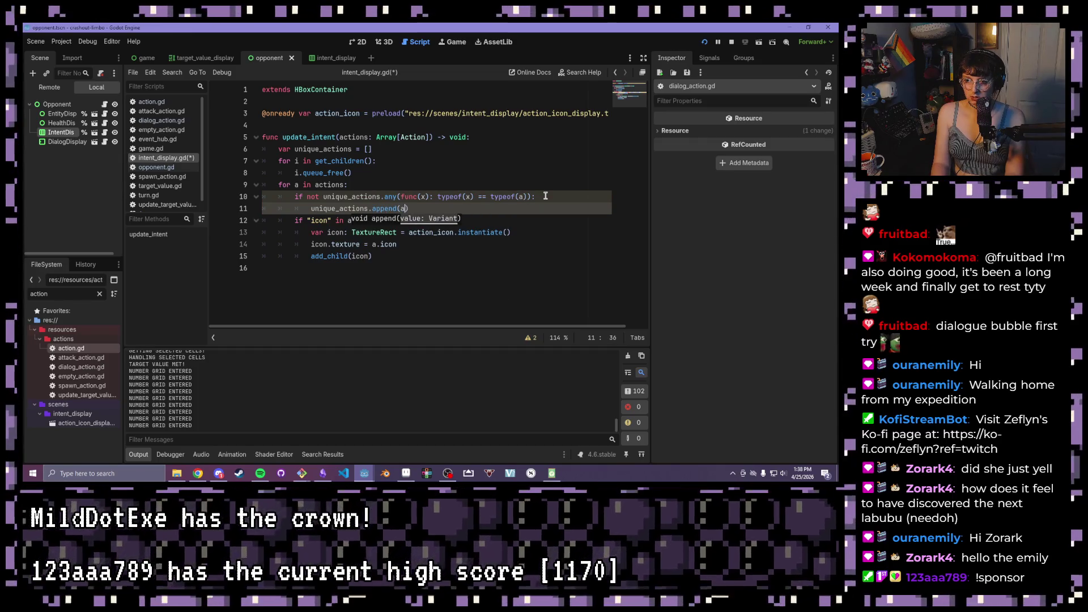
Save intent_display.gd, run the game to check the intent icons, then close it.
key("ctrl+s")
left_click(541, 196)
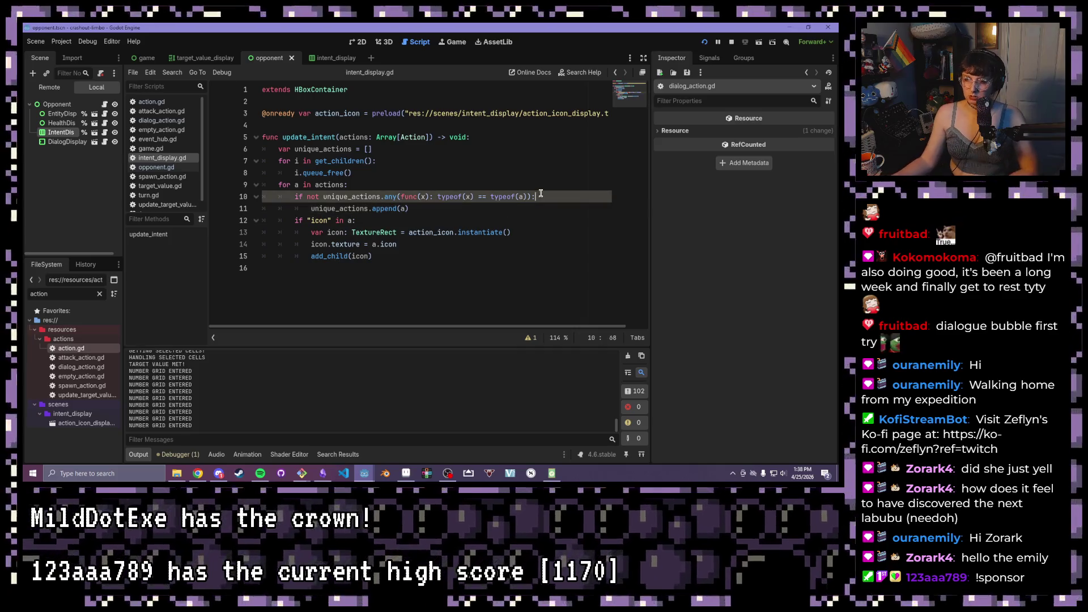
key("F5")
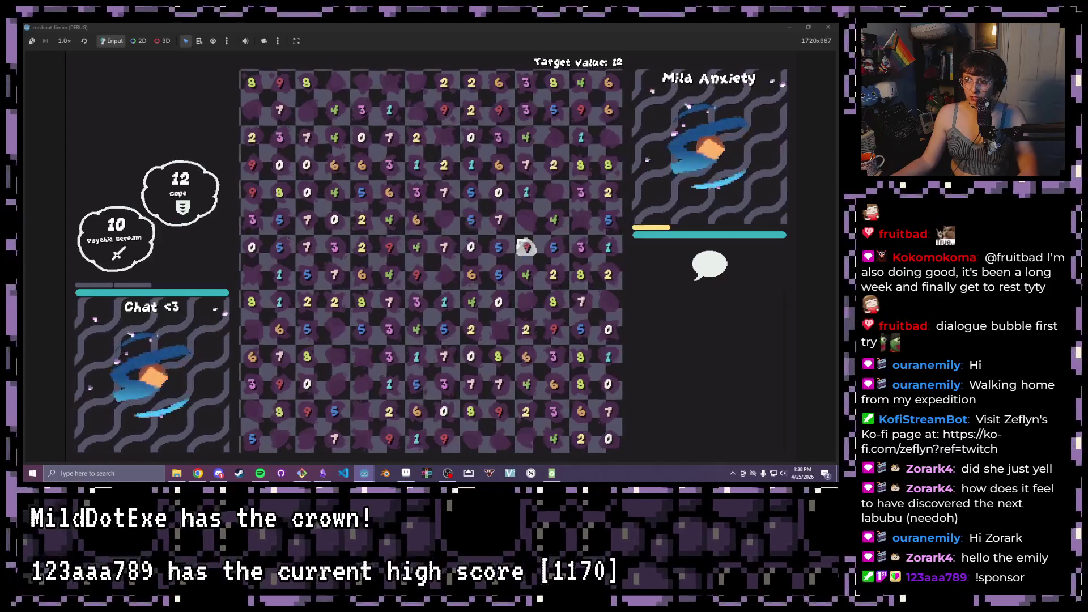
left_click(839, 26)
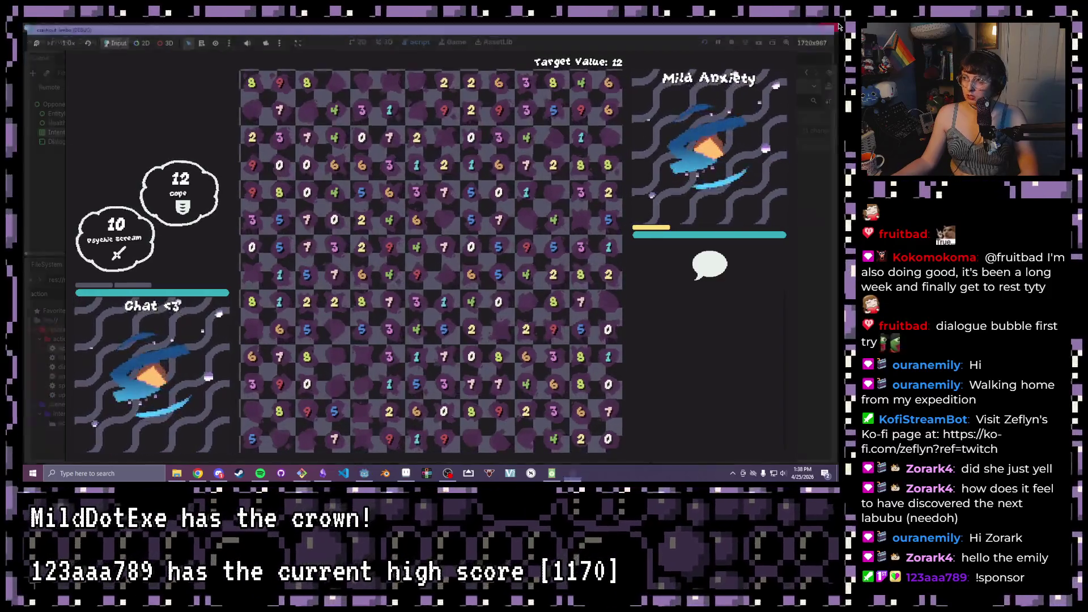
left_click(840, 26)
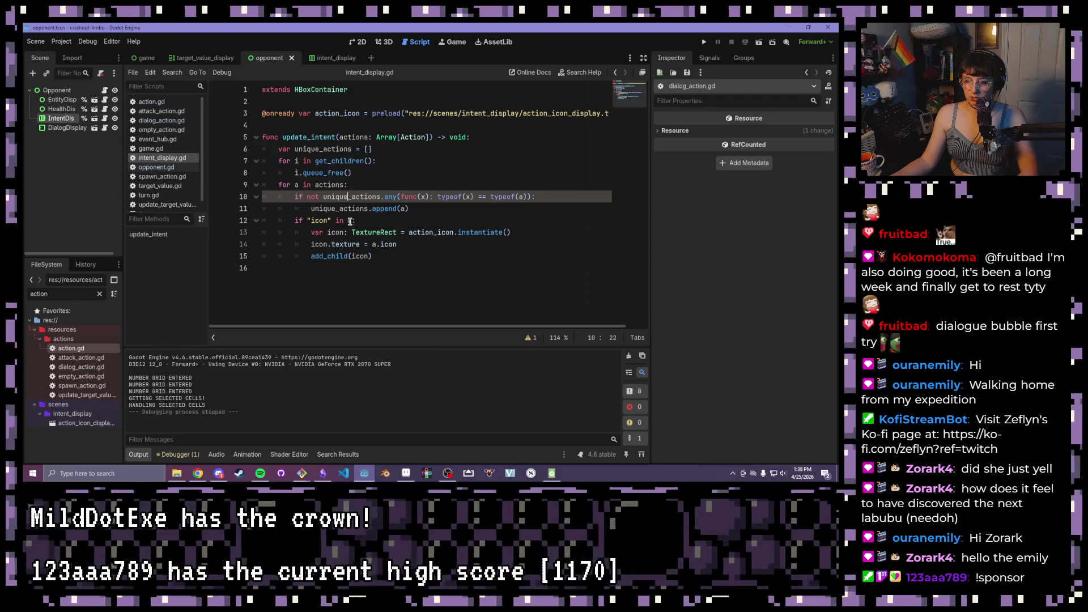
left_click(351, 220)
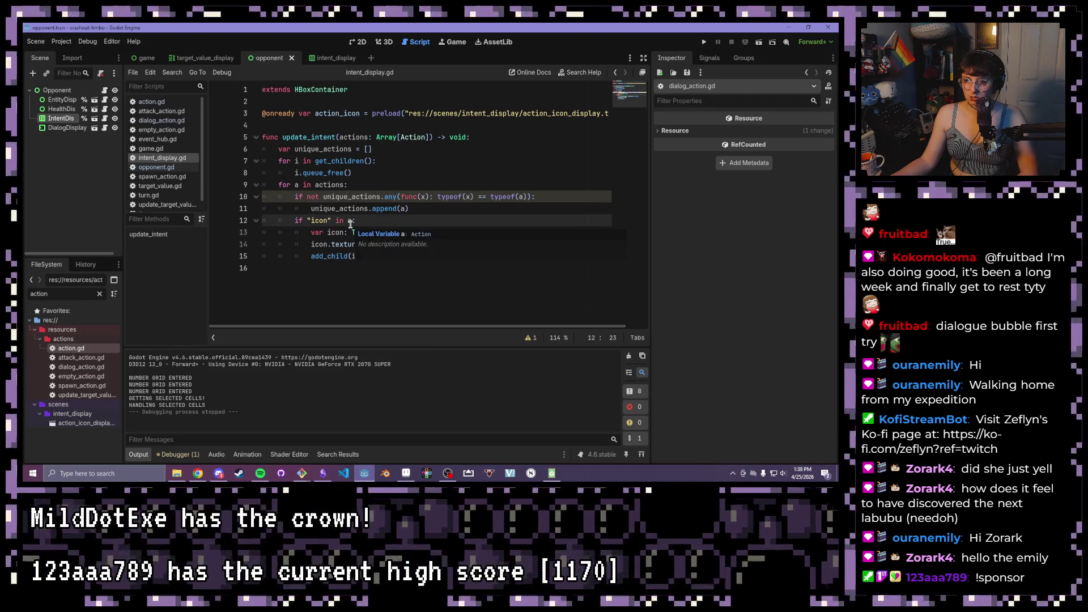
left_click(294, 220)
mouse_move(295, 220)
left_mouse_down()
mouse_move(397, 235)
mouse_move(405, 252)
left_mouse_up()
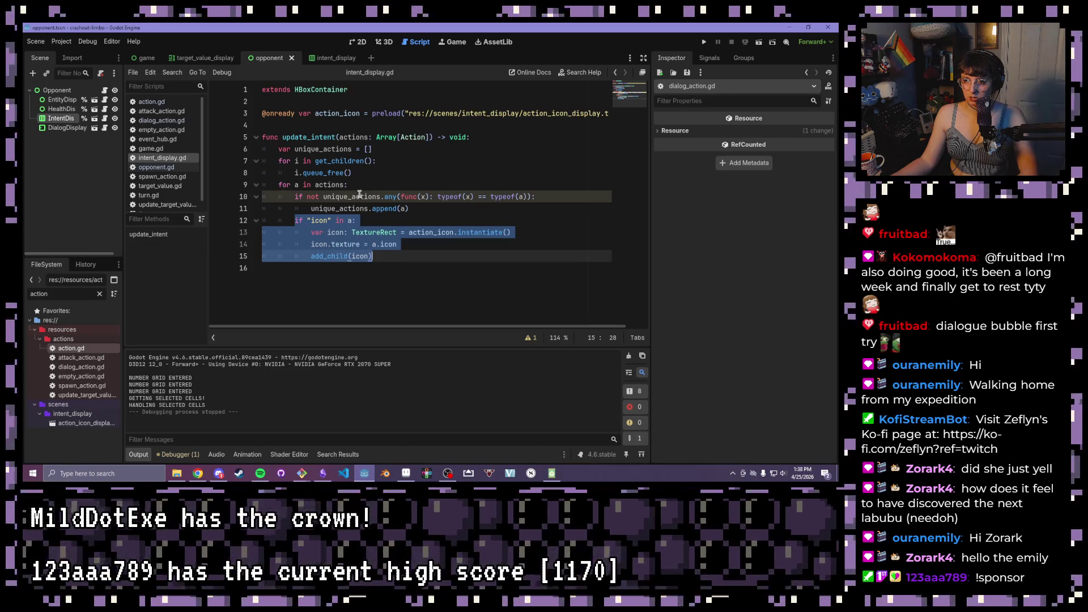
mouse_move(375, 210)
left_click(362, 187)
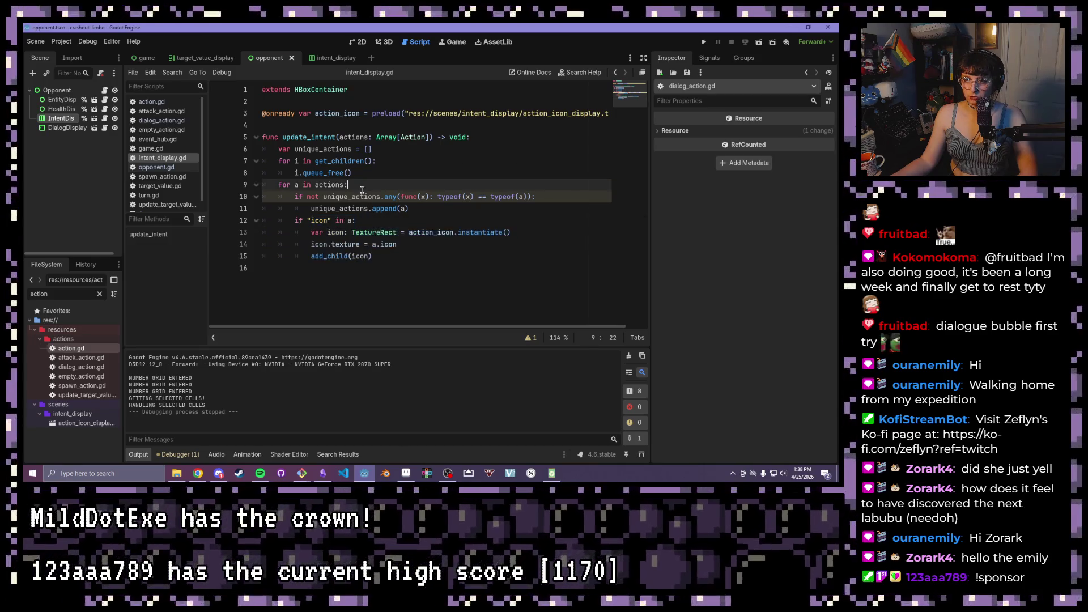
left_click(437, 210)
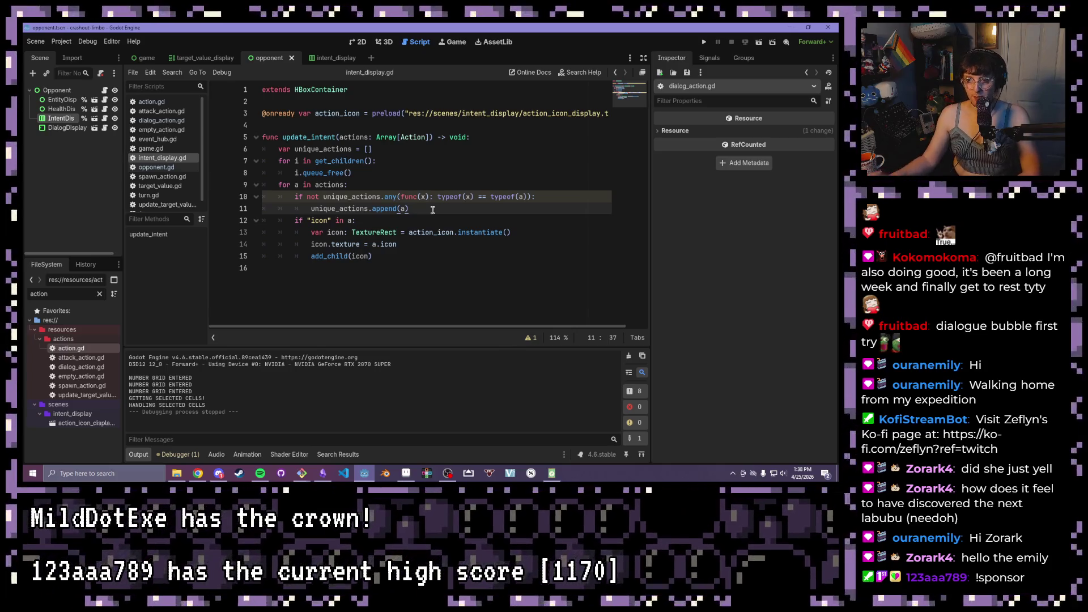
double_click(80, 358)
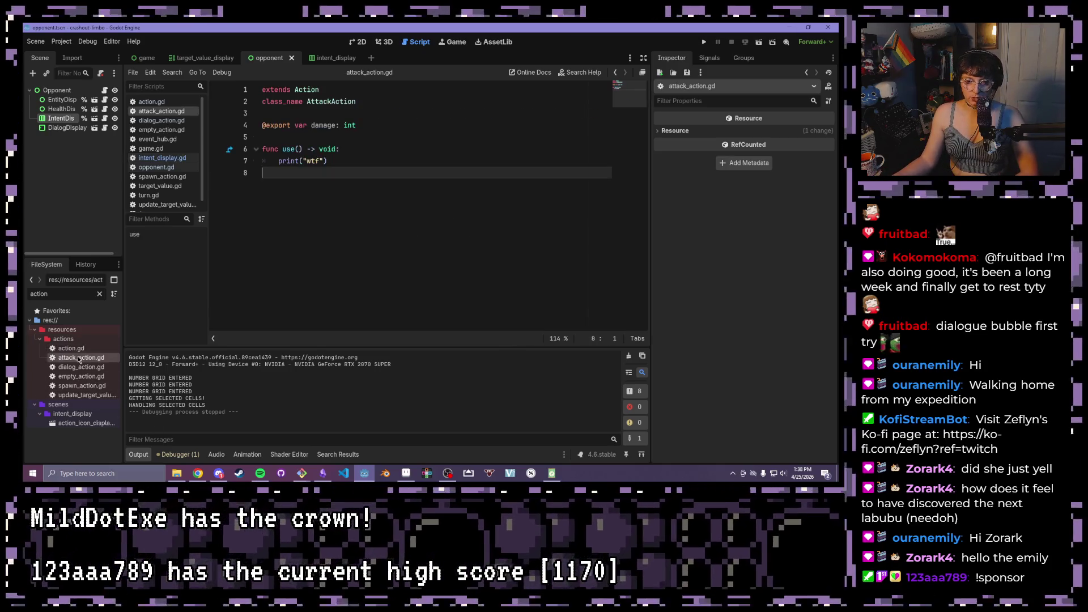
left_click_drag(384, 98, 307, 102)
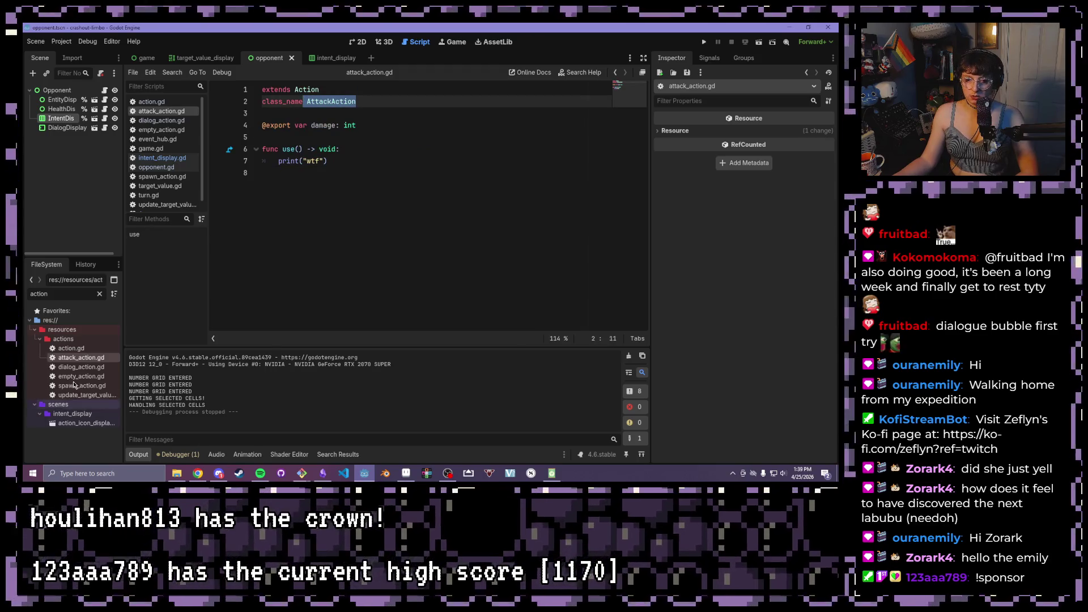
double_click(74, 368)
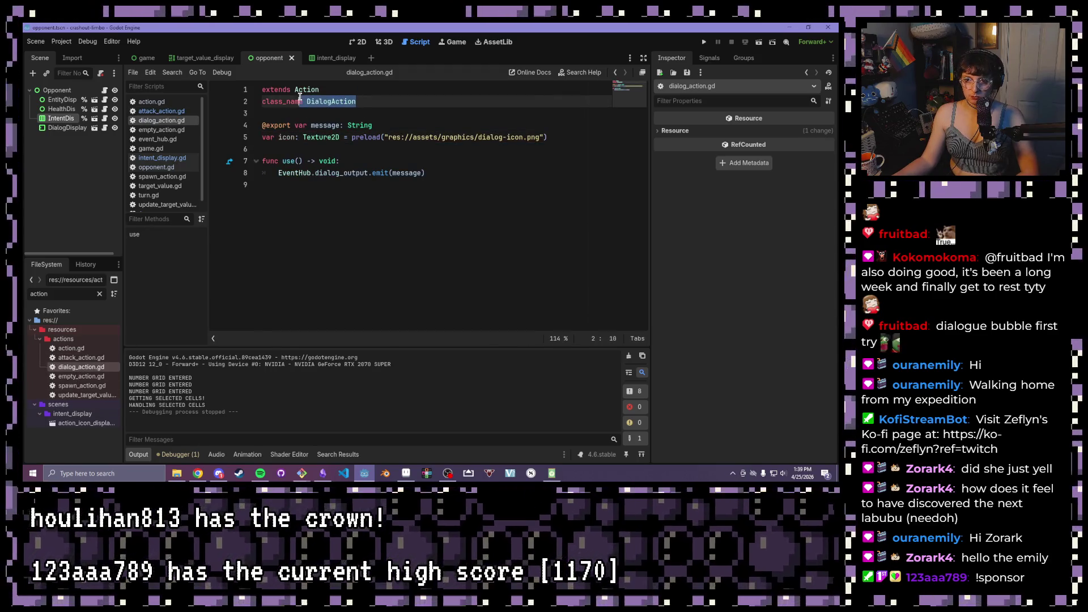
double_click(86, 377)
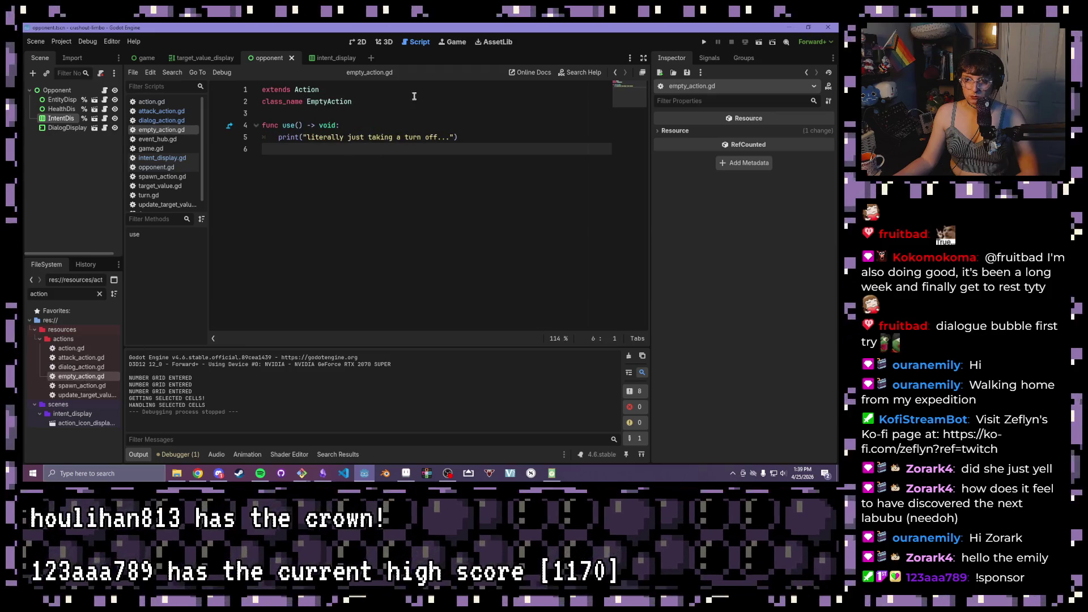
left_click_drag(415, 101, 307, 102)
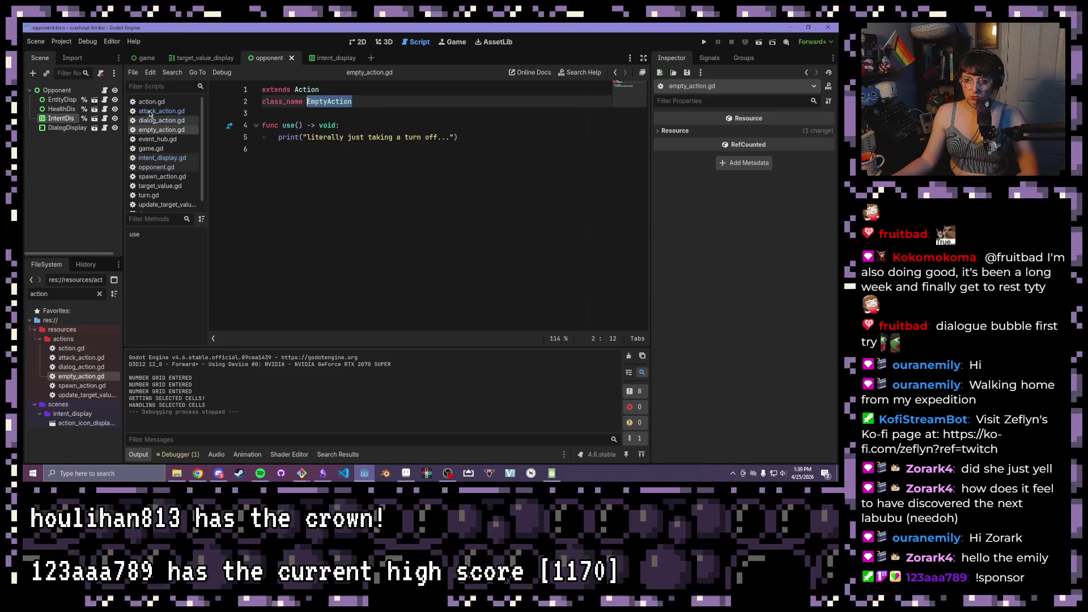
left_click(150, 111)
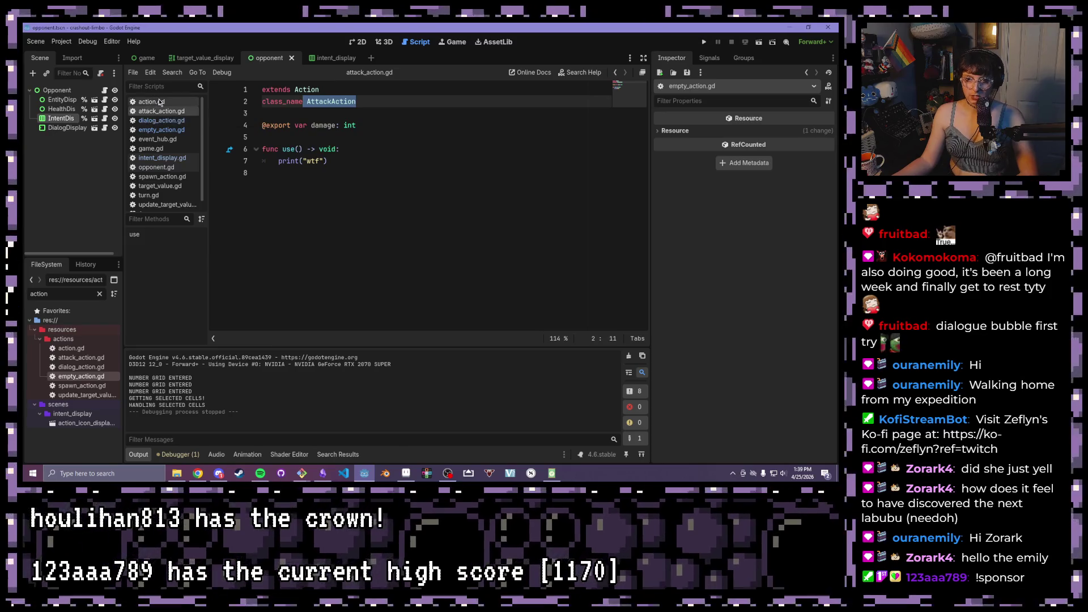
left_click(162, 158)
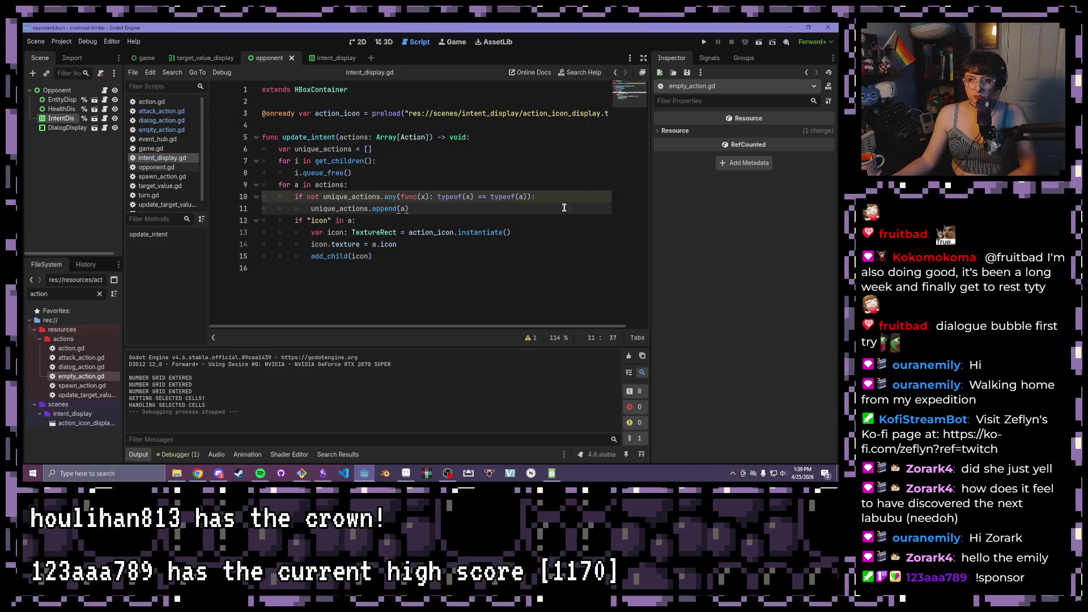
Review the typeof(x) comparison on line 10 and the icon-check code below it.
left_click(472, 197)
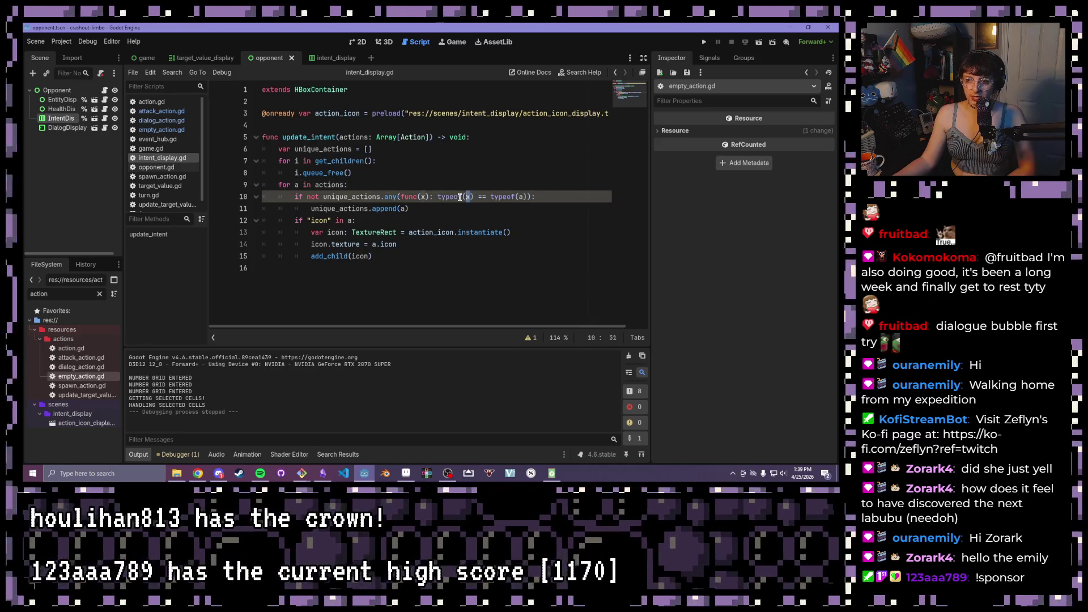
key("Up")
mouse_move(443, 197)
left_mouse_down()
mouse_move(494, 197)
mouse_move(438, 194)
left_mouse_up()
left_click(463, 197)
left_click(471, 199)
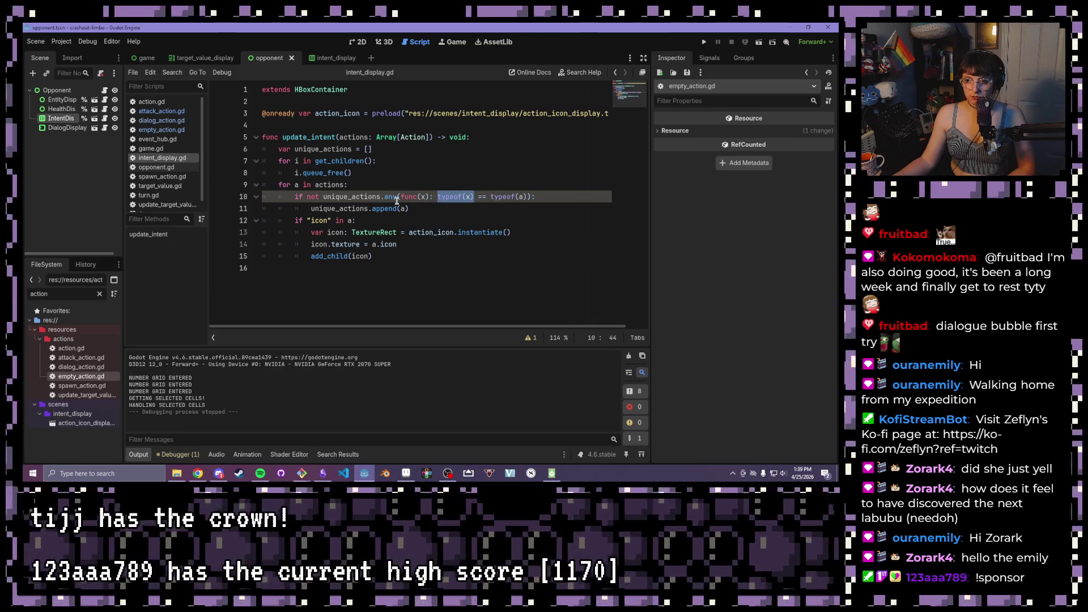
left_click(407, 208)
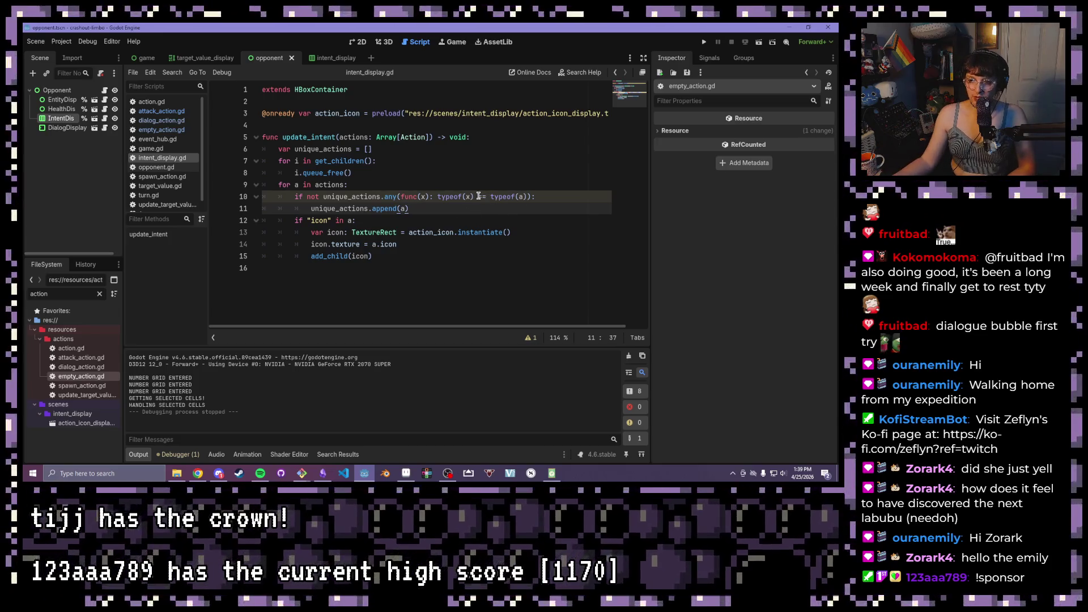
left_click(401, 221)
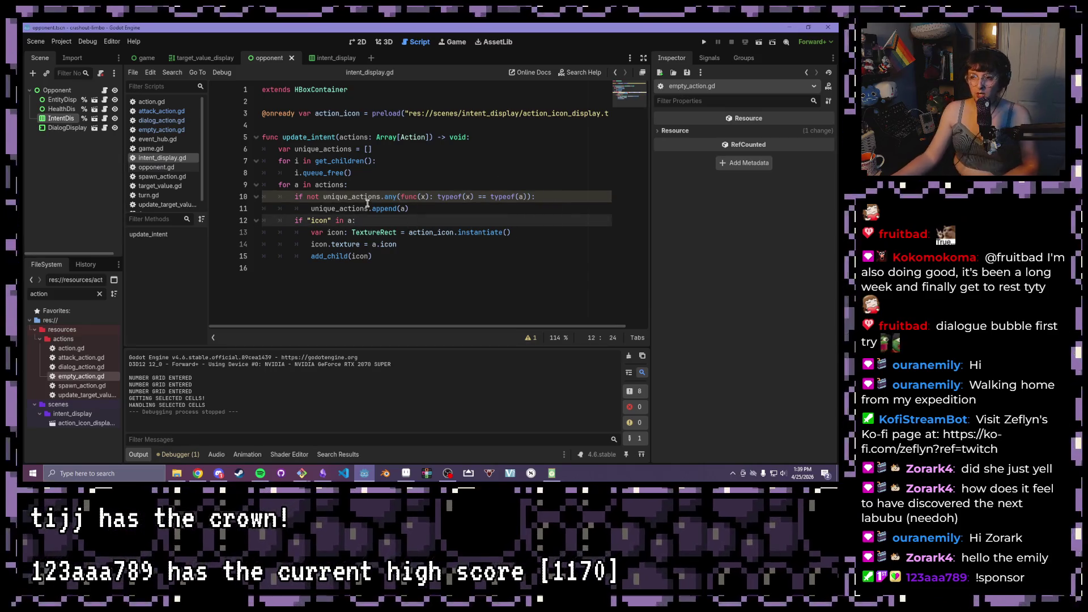
left_click(430, 211)
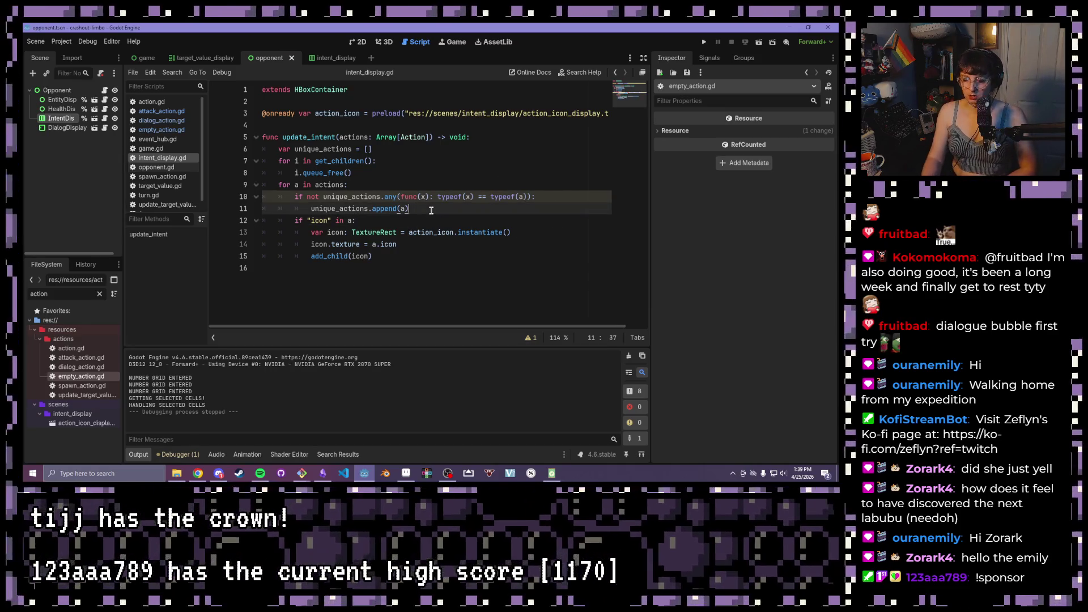
Add a 'for a in unique_actions:' loop after the append line, then save and run the game.
key("Return")
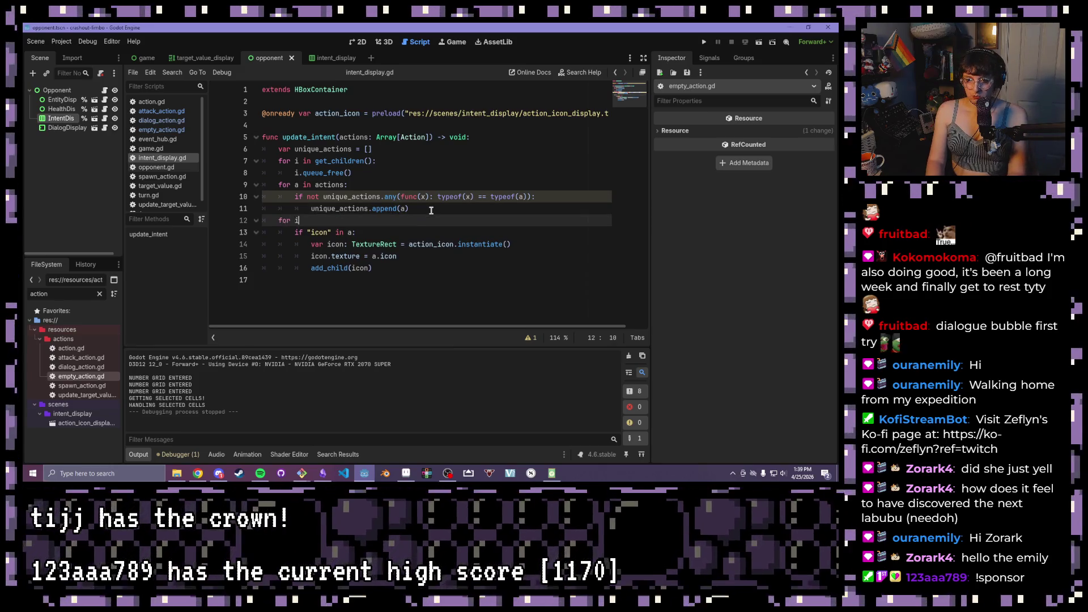
key("BackSpace")
type("a in unique_actions:")
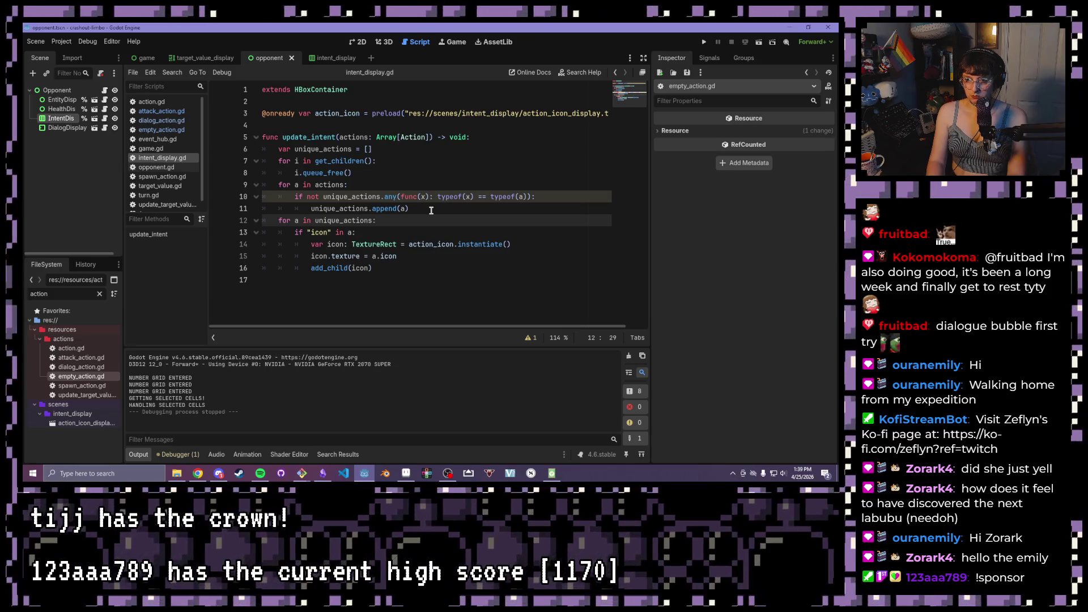
key("Return")
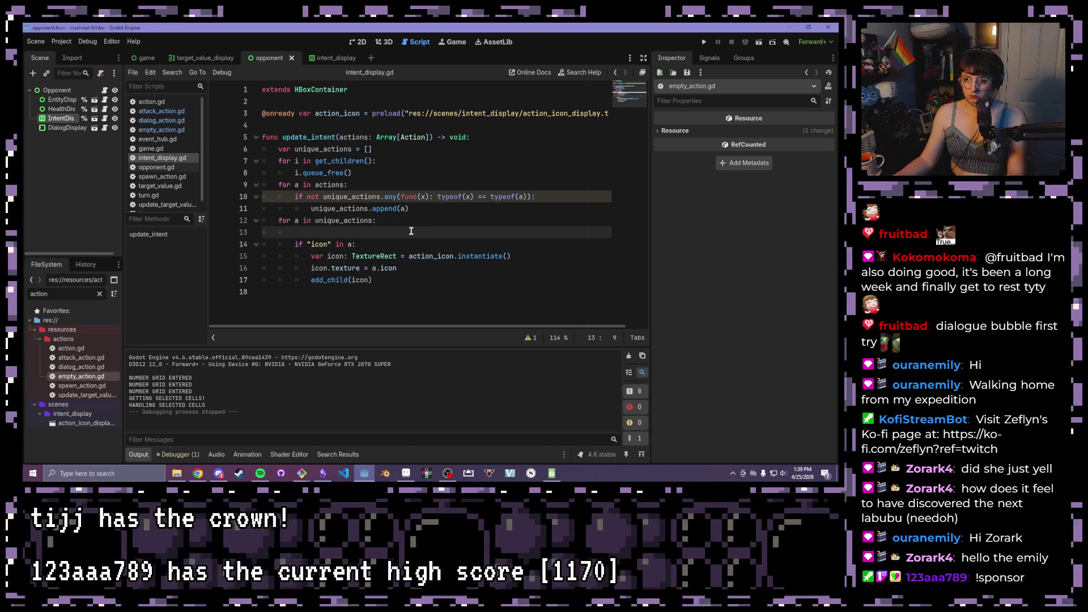
key("ctrl+z")
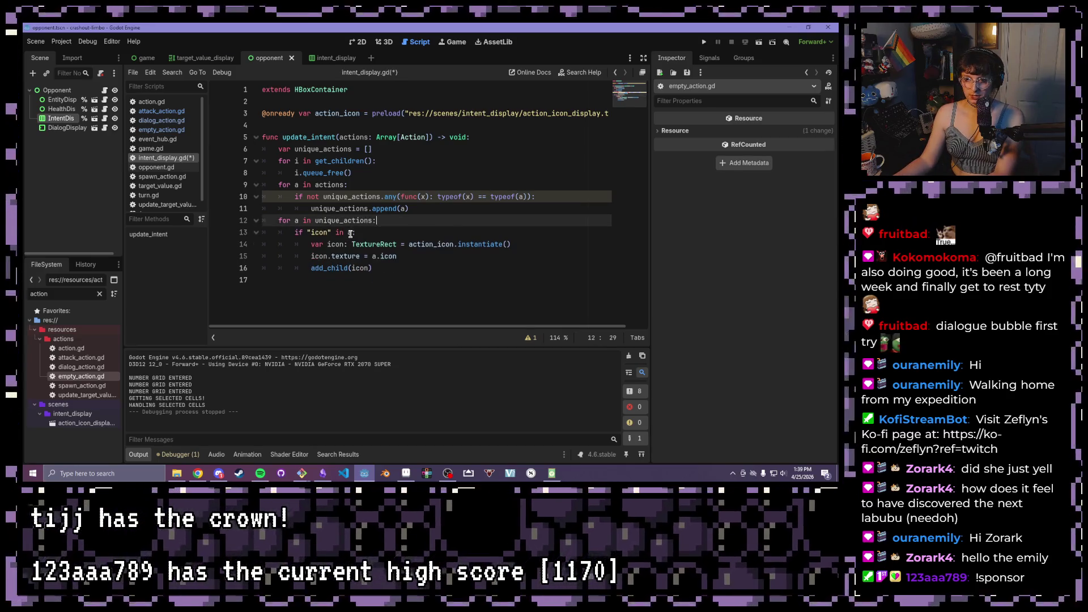
left_click(414, 270)
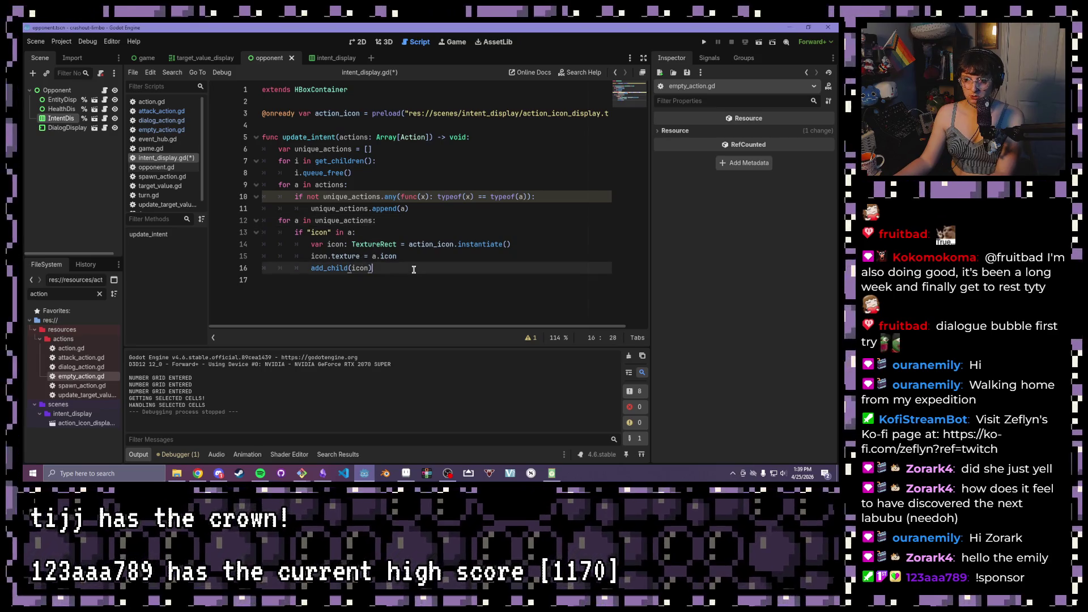
key("ctrl+s")
left_click(704, 42)
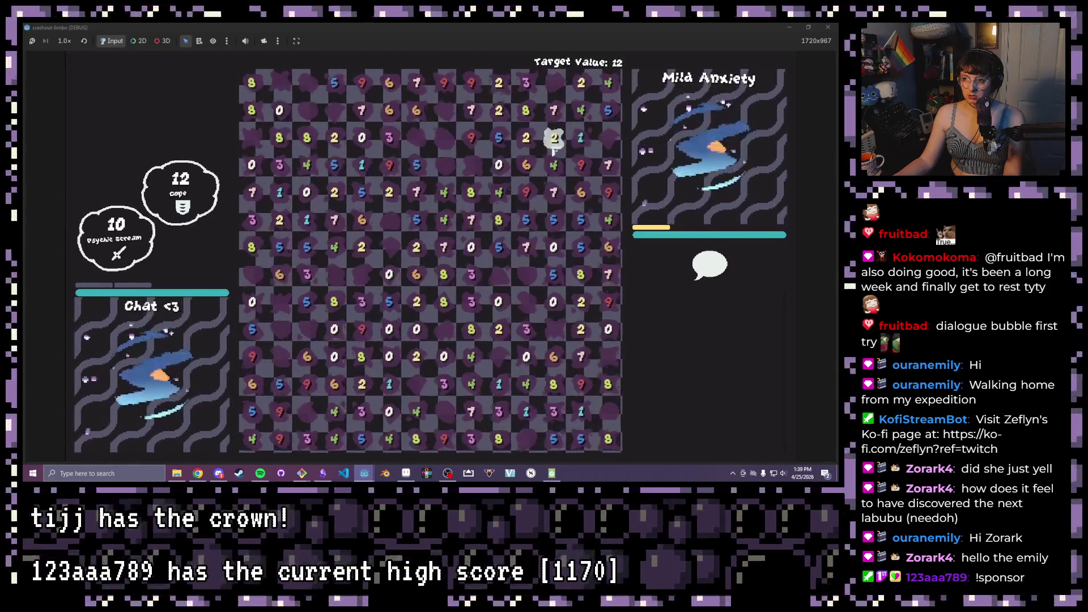
Clear the 8+4 and 6+4 pairs summing to 12, check the intent bubbles, then close the game.
mouse_move(499, 220)
left_mouse_down()
mouse_move(503, 190)
mouse_move(444, 193)
left_mouse_up()
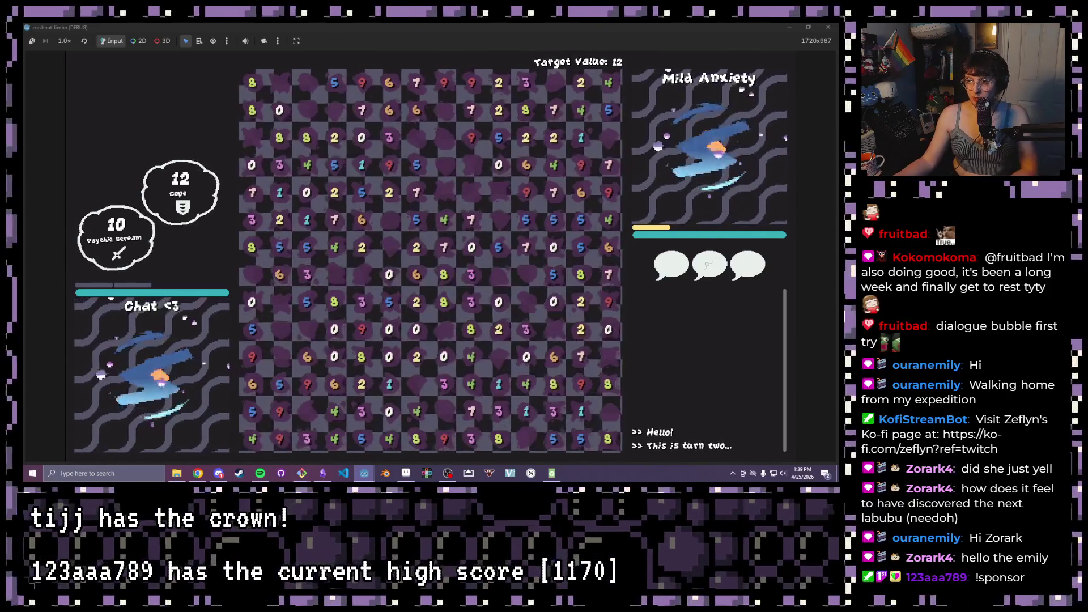
left_click_drag(608, 247, 610, 227)
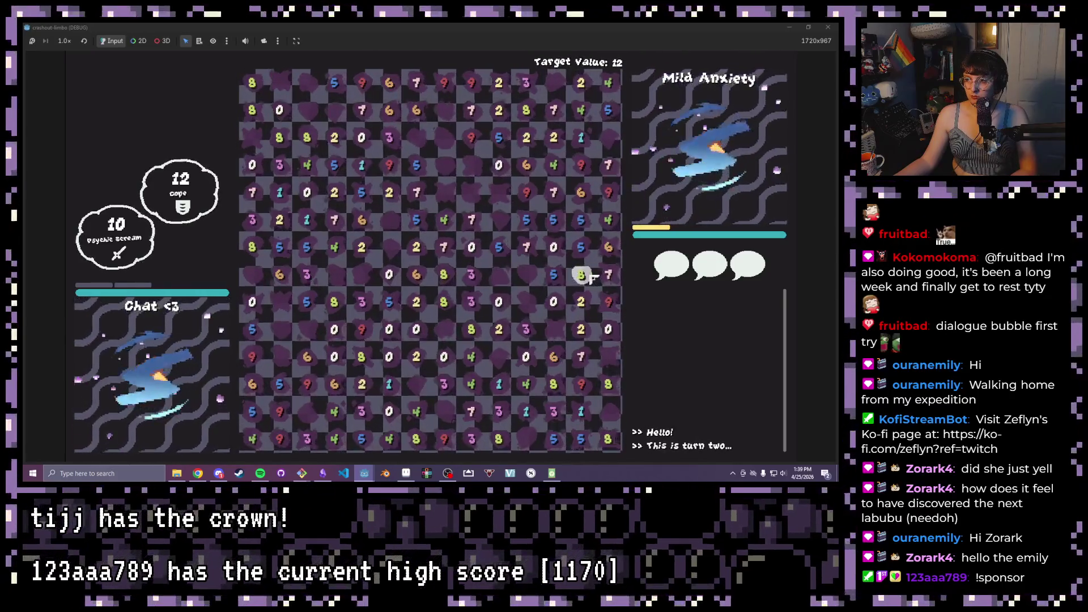
left_click(828, 27)
left_click(423, 207)
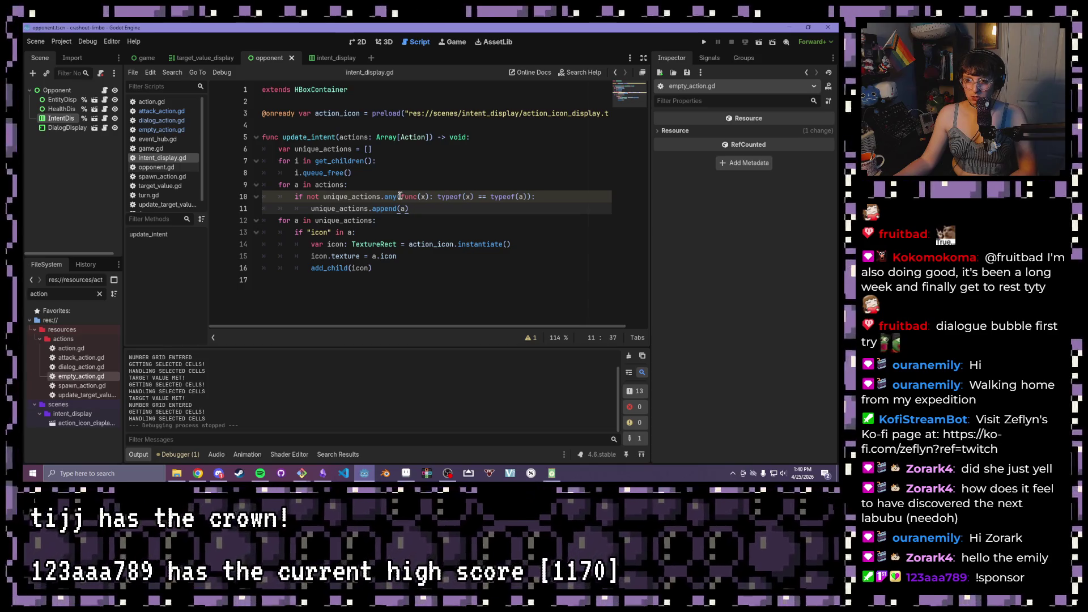
Delete 'not' from line 10's condition and retest, clearing a 6+6 and two 8+4 pairs.
left_click_drag(322, 198, 302, 198)
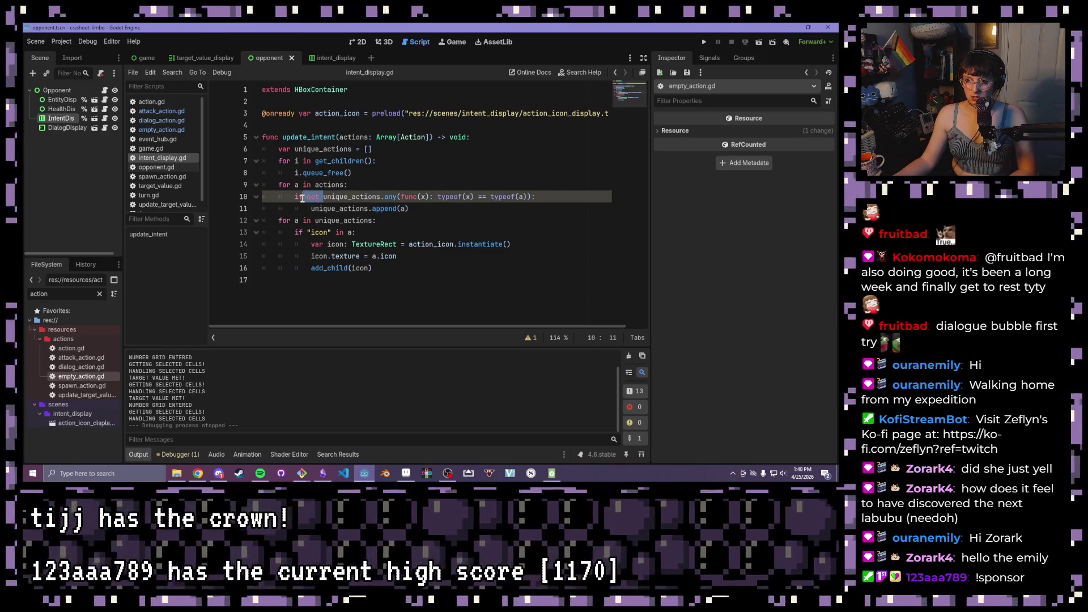
key("BackSpace")
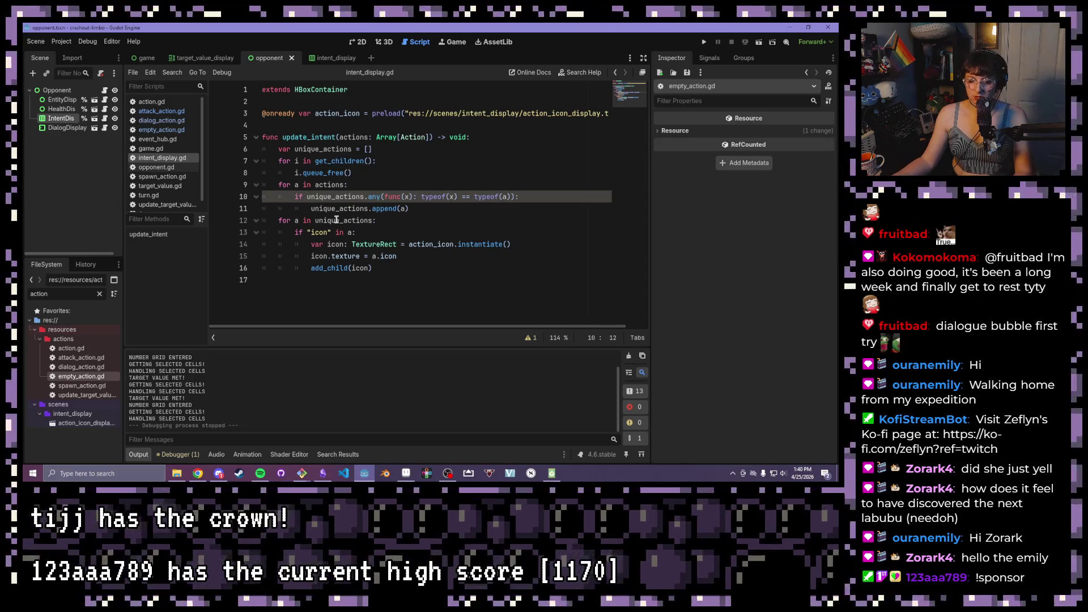
left_click(705, 43)
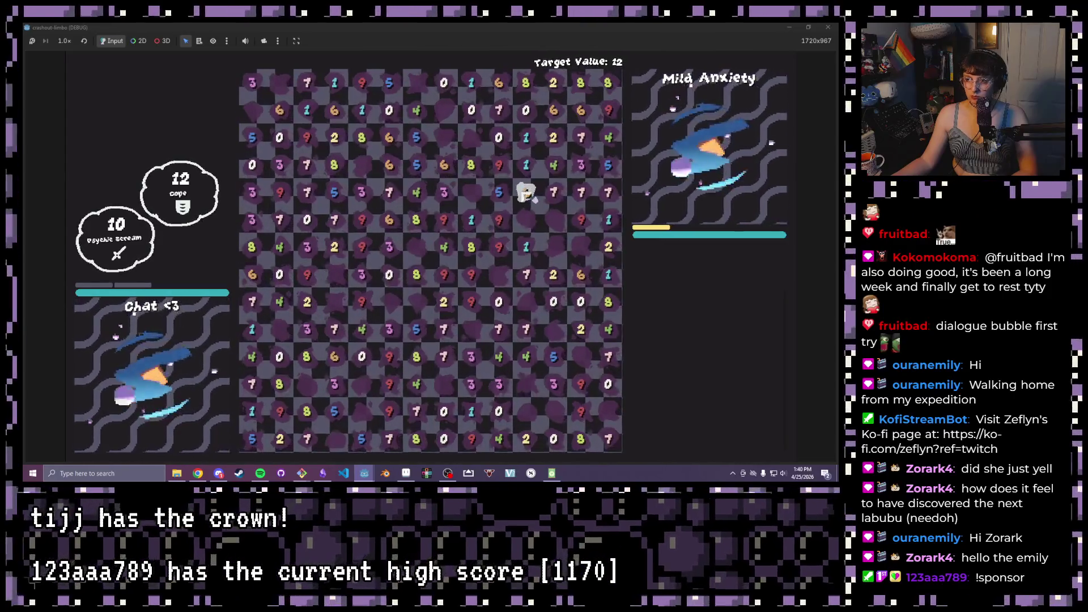
left_click_drag(554, 110, 581, 111)
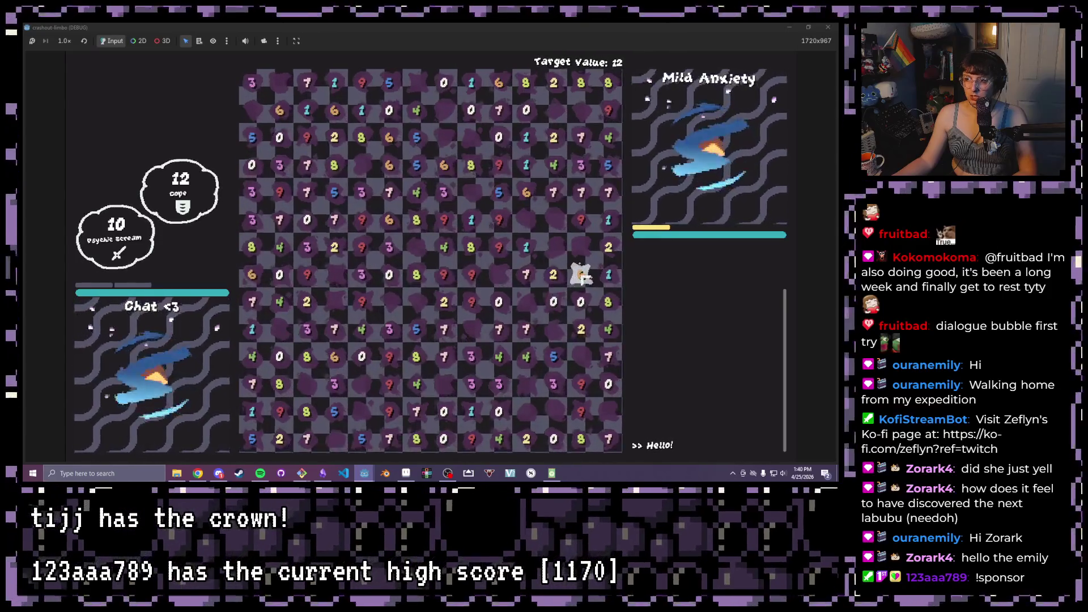
left_click_drag(610, 303, 609, 329)
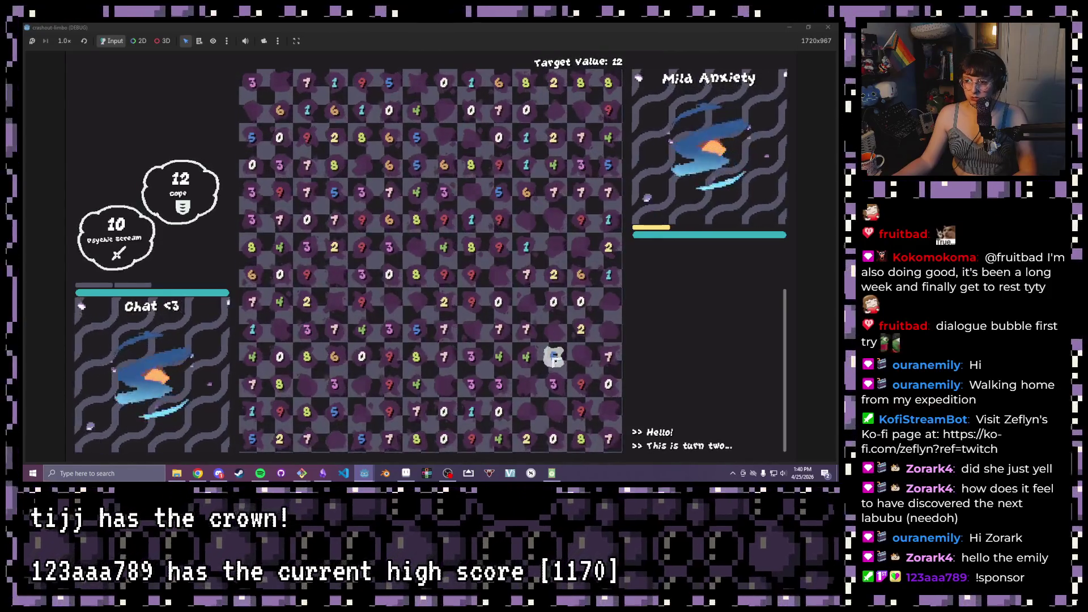
left_click_drag(419, 357, 418, 383)
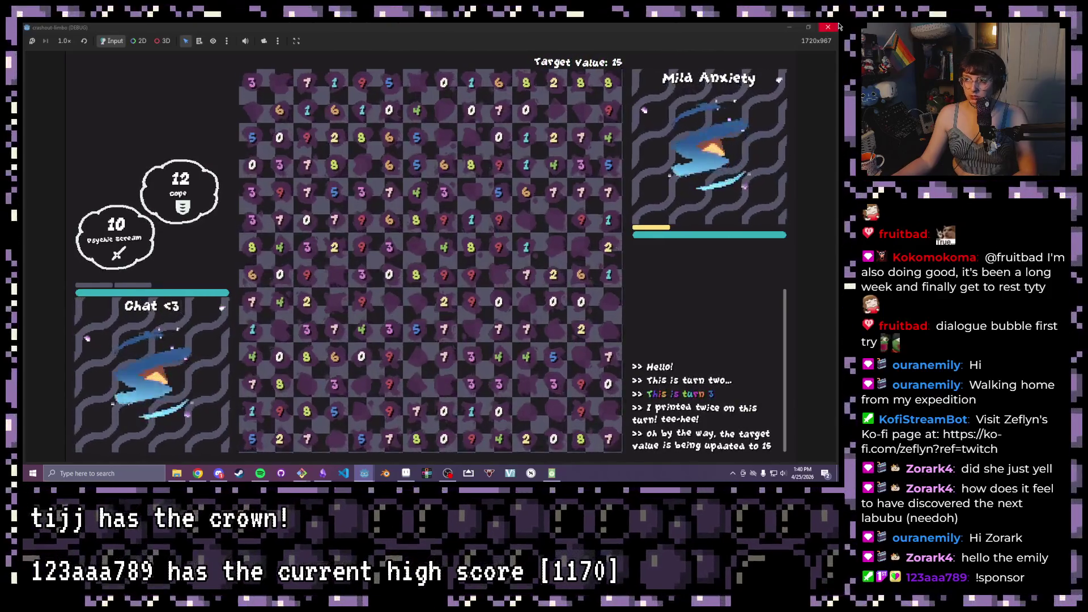
key("F8")
Open the Debugger's Errors list to see the standalone-expression warning from the run.
mouse_move(463, 245)
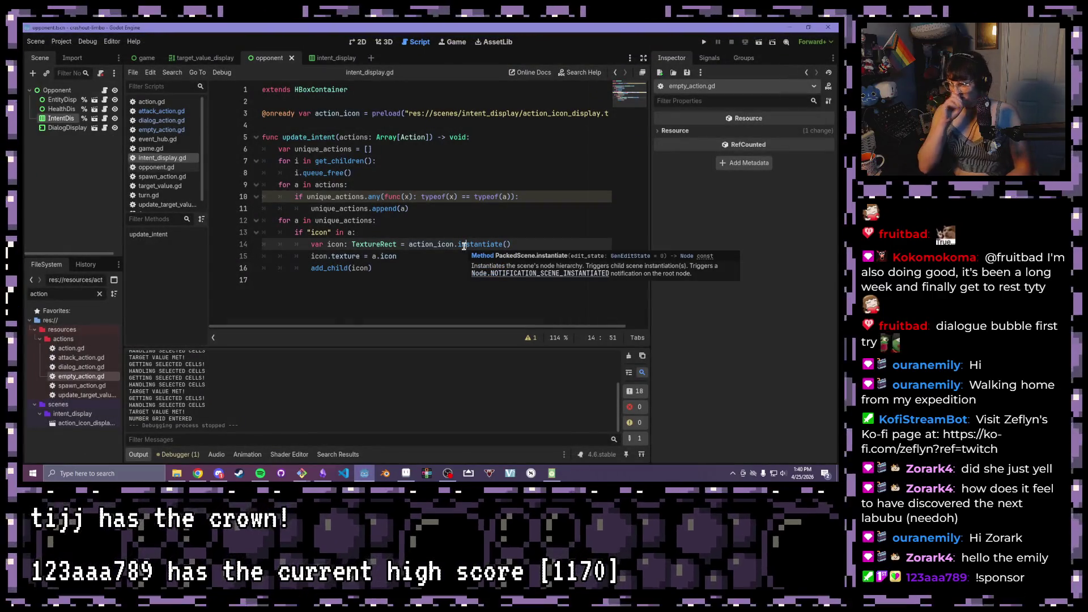
left_click(397, 221)
mouse_move(334, 194)
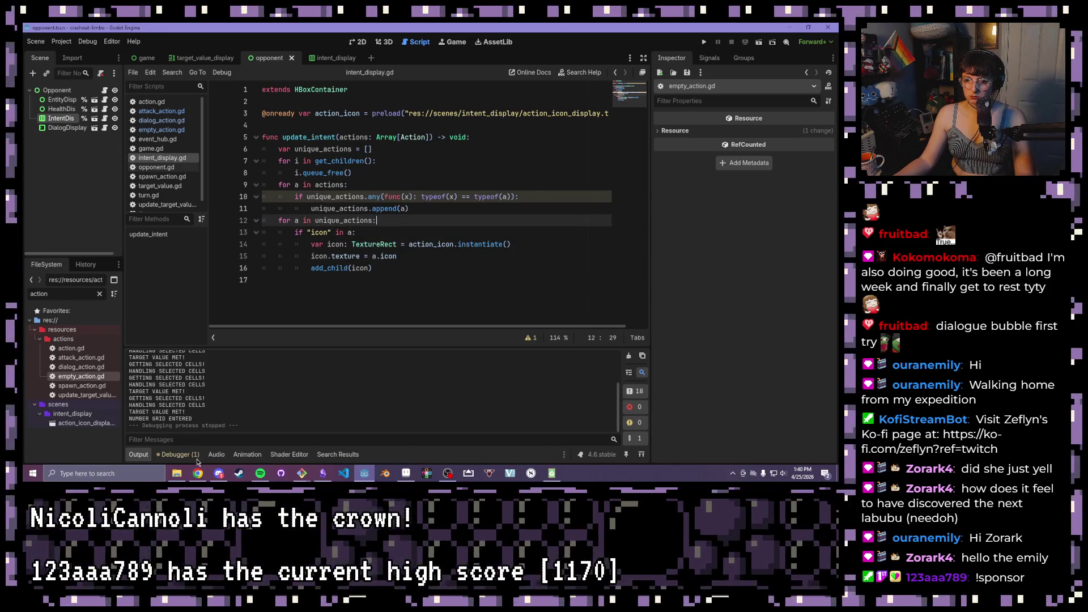
left_click(196, 458)
left_click(181, 349)
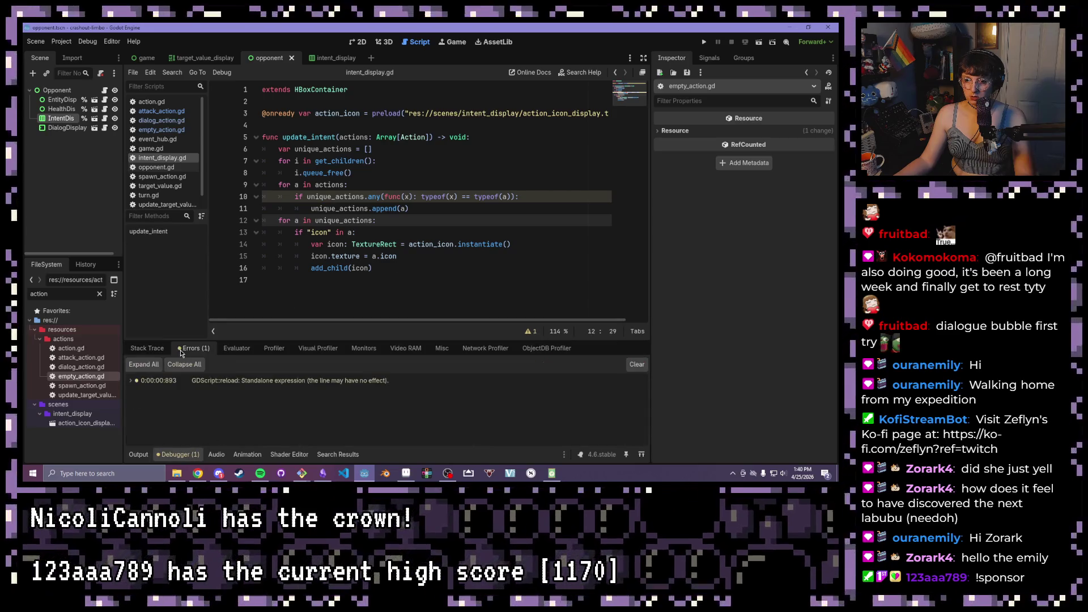
Look over the update_intent code, then insert a blank line after the i.queue_free() loop on line 8.
mouse_move(333, 386)
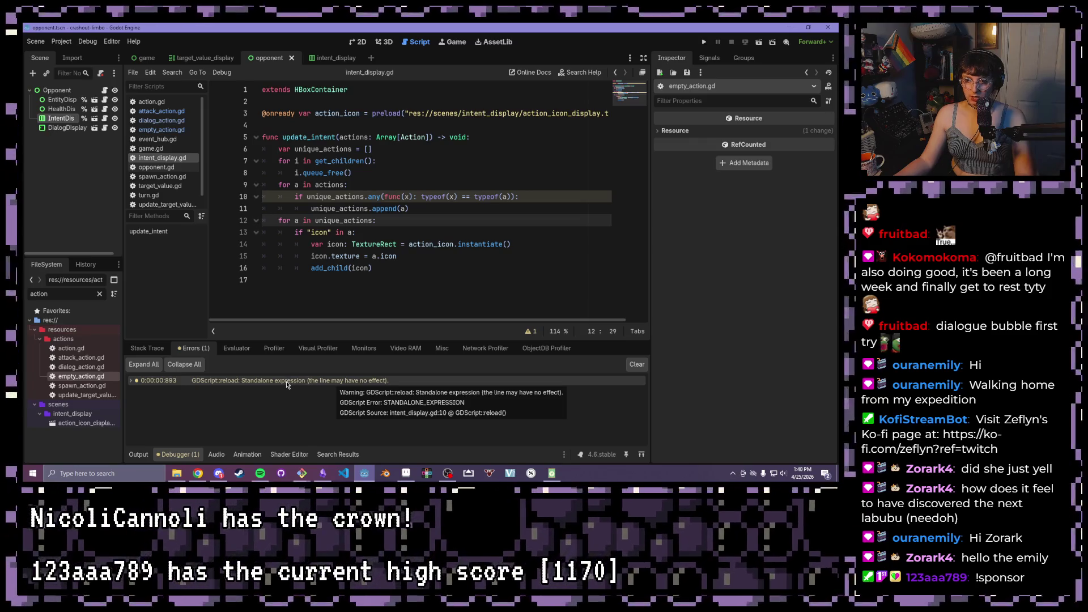
left_click(360, 185)
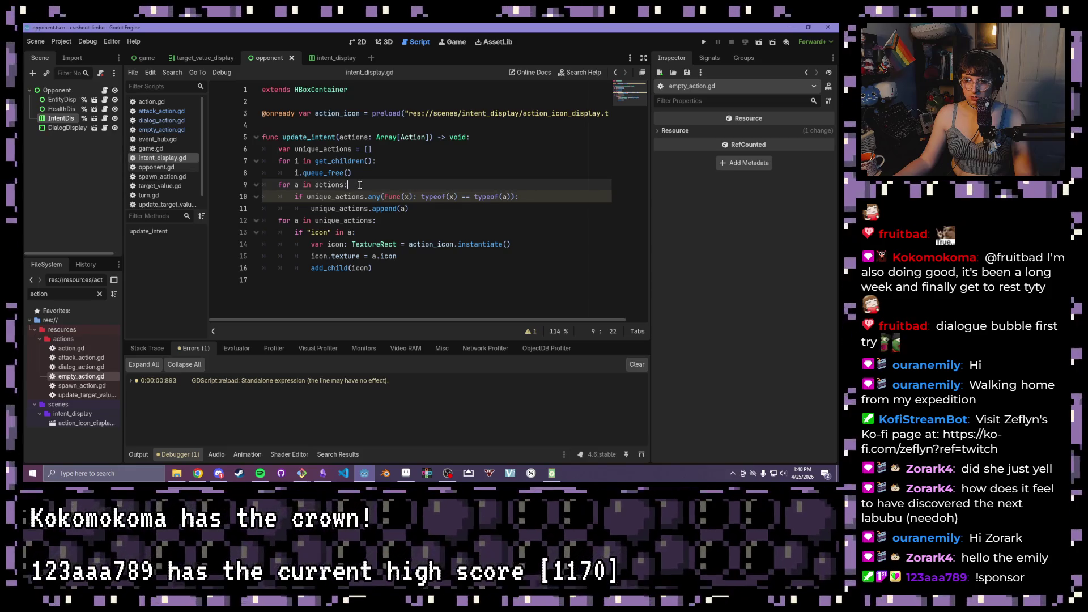
left_click(425, 208)
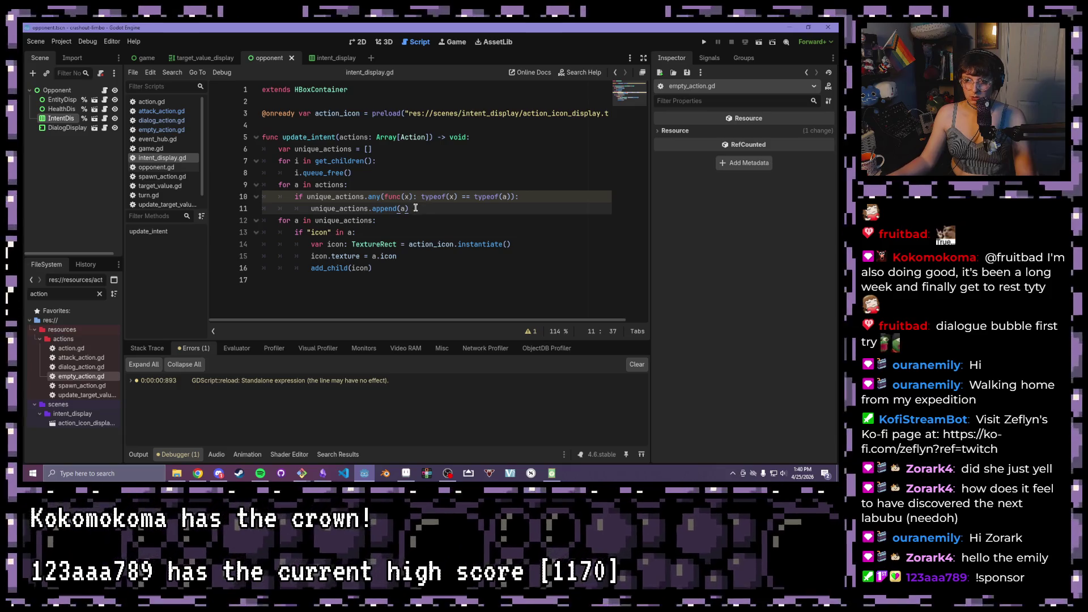
left_click_drag(340, 138, 370, 138)
left_click(471, 209)
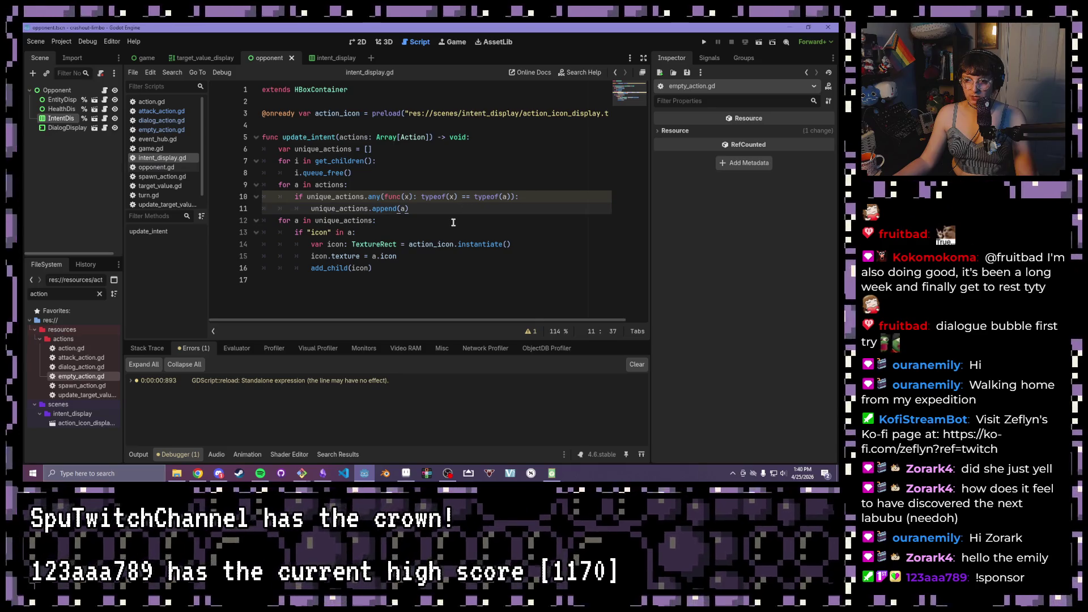
left_click(453, 222)
left_click(453, 212)
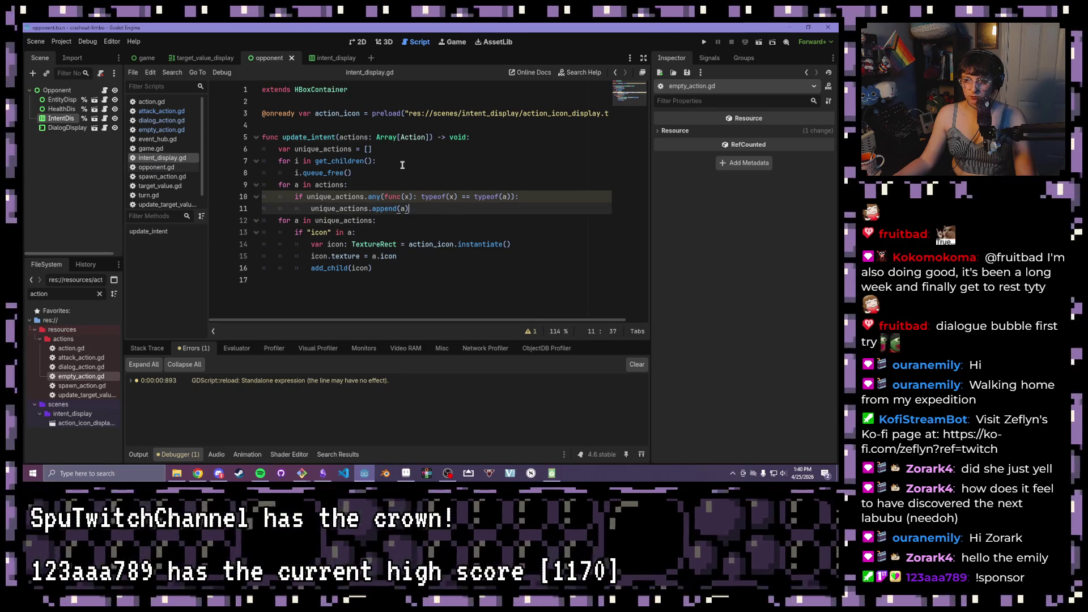
left_click(403, 163)
left_click(402, 280)
left_click(413, 149)
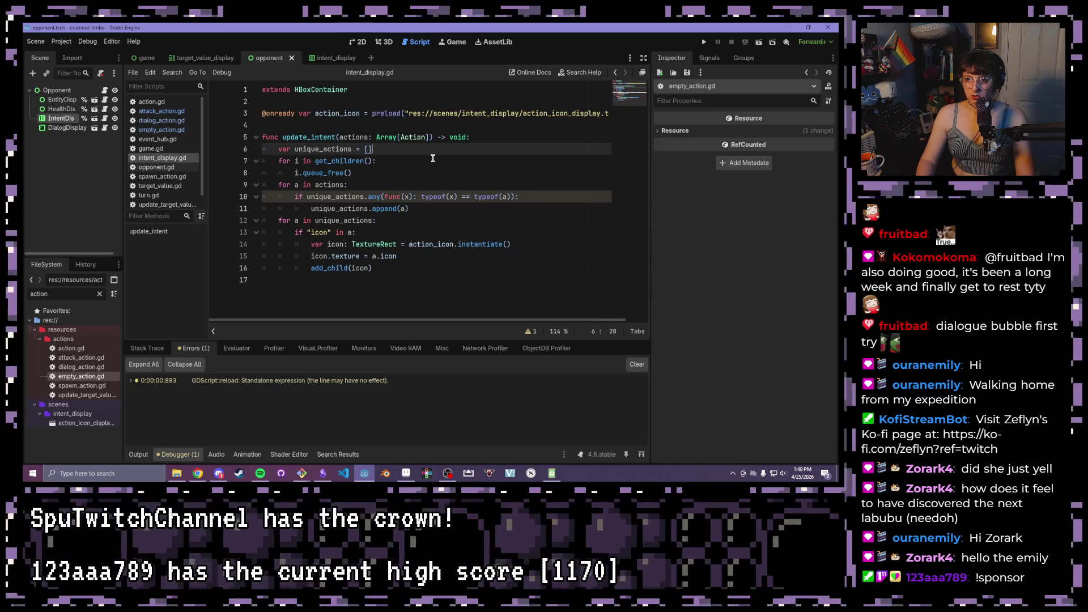
left_click(423, 175)
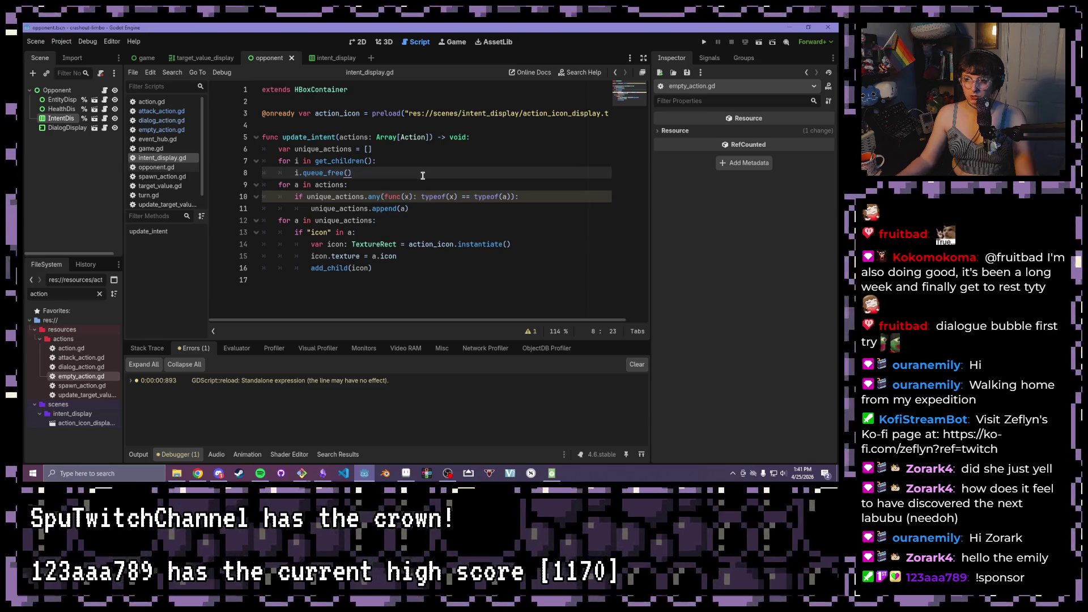
key("Return")
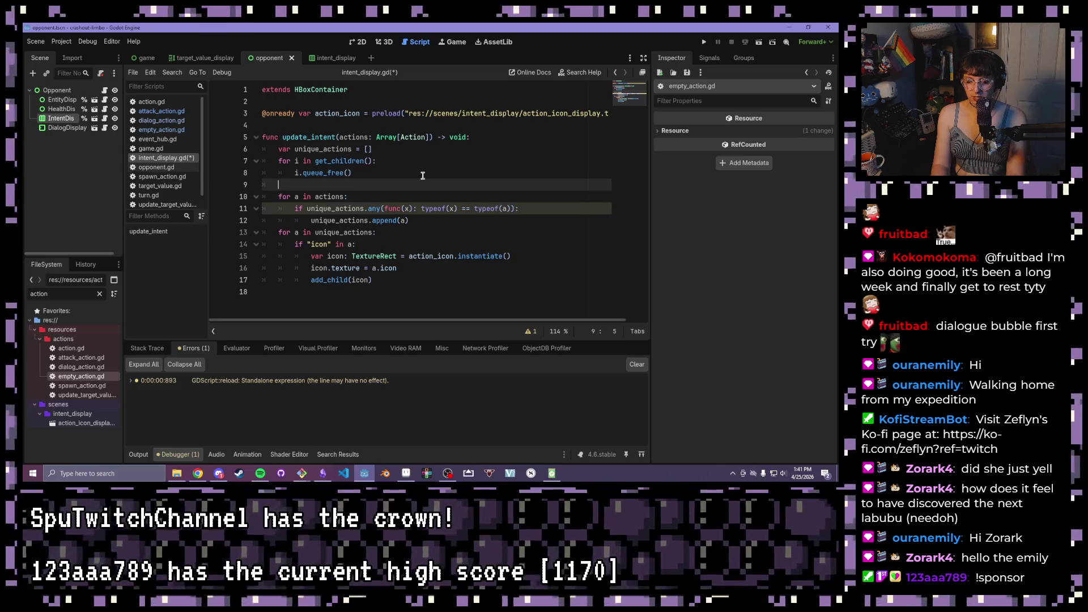
Write 'var filtered = actions.filter(func(x): )' on line 9 and look up filter's documentation.
type("var filtered ")
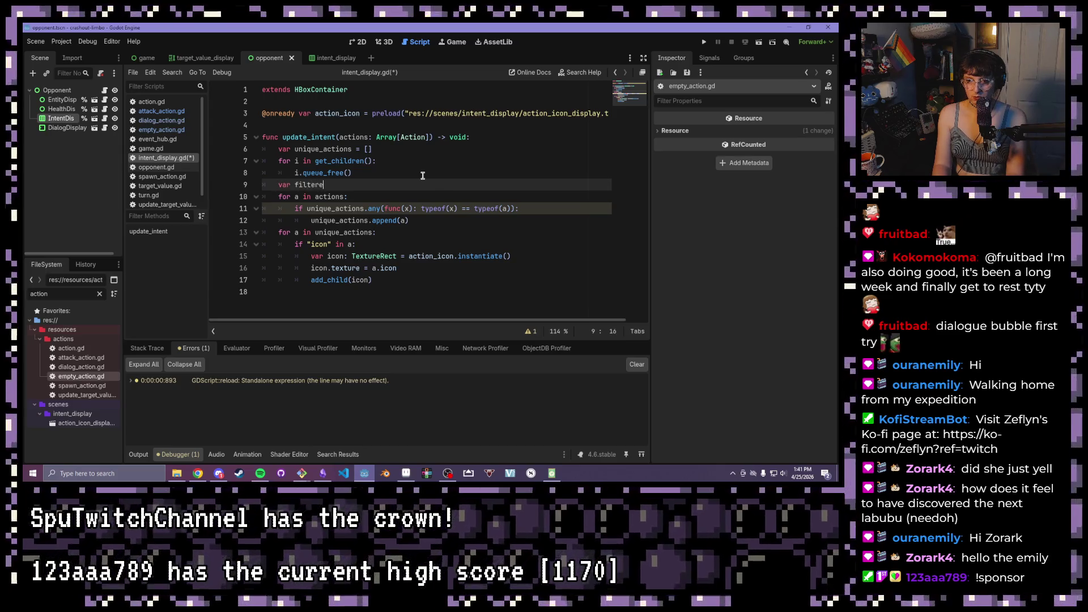
type("= ")
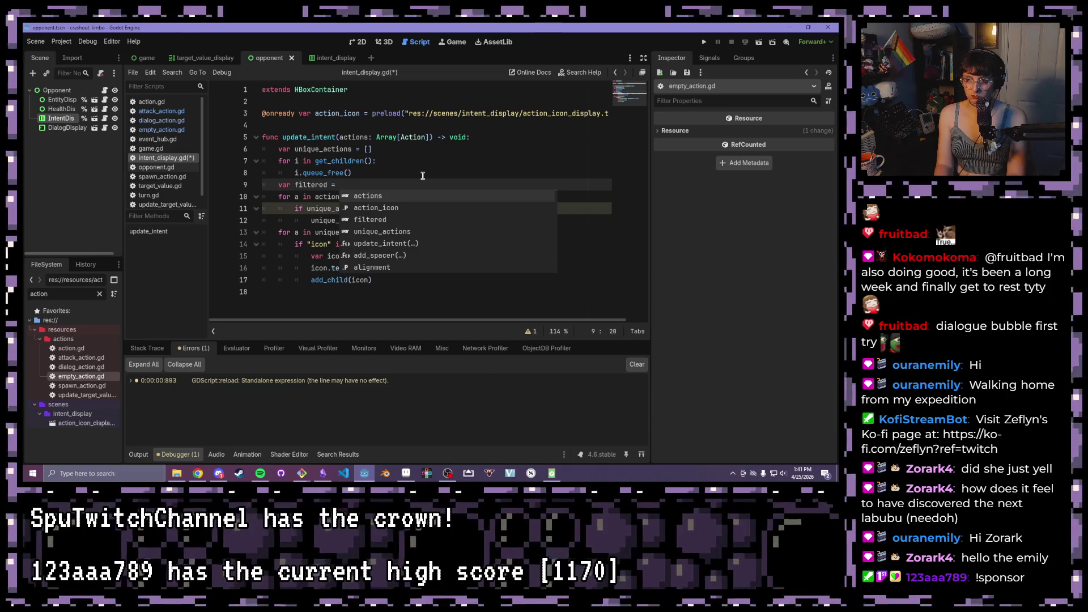
type("actions.filt")
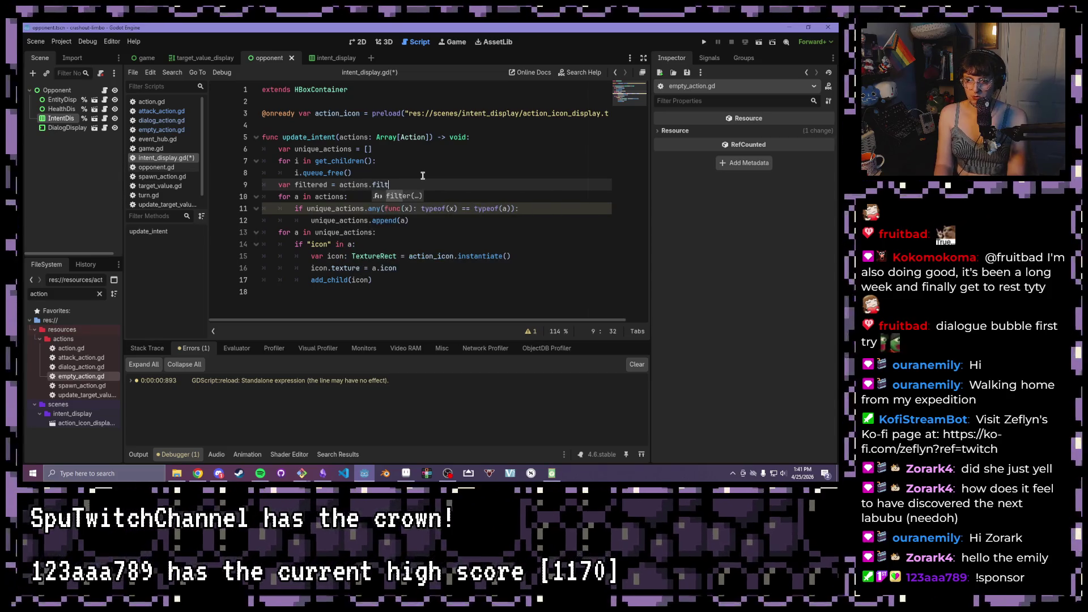
type("er(func(x")
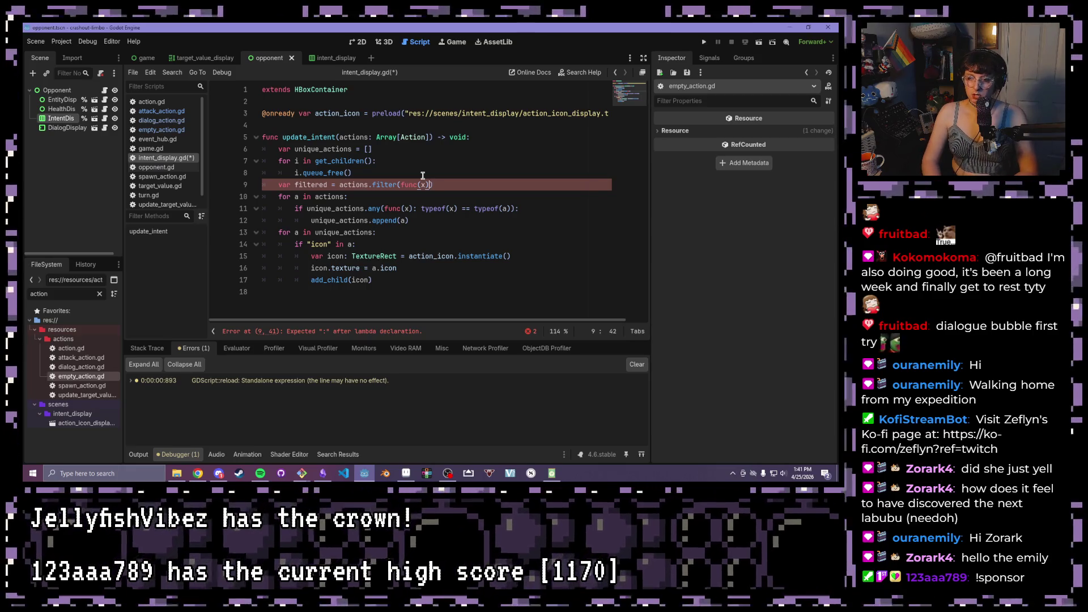
type(":")
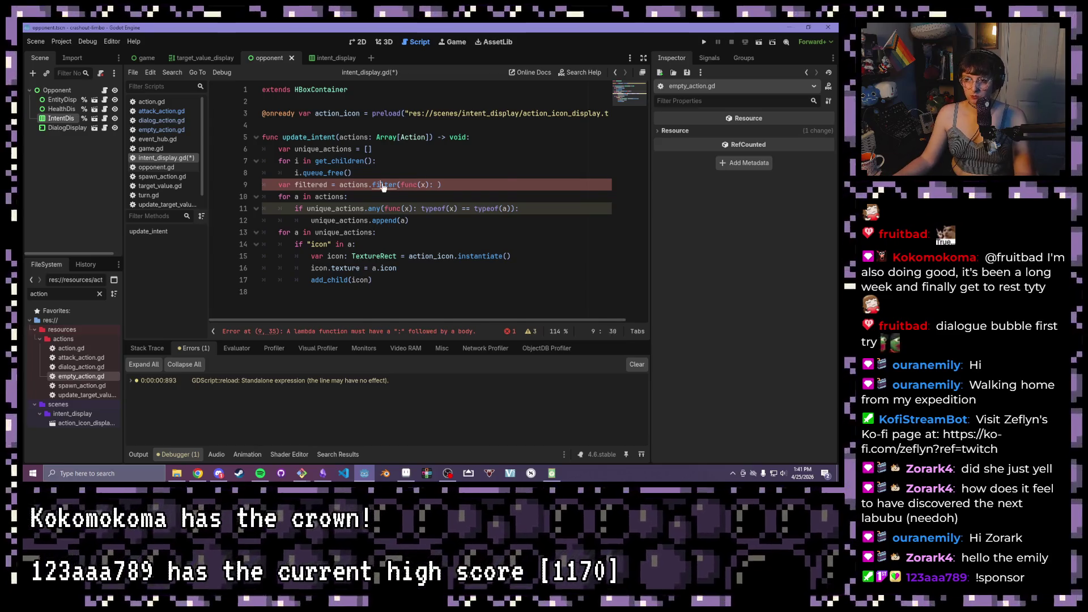
left_click(385, 186, "ctrl")
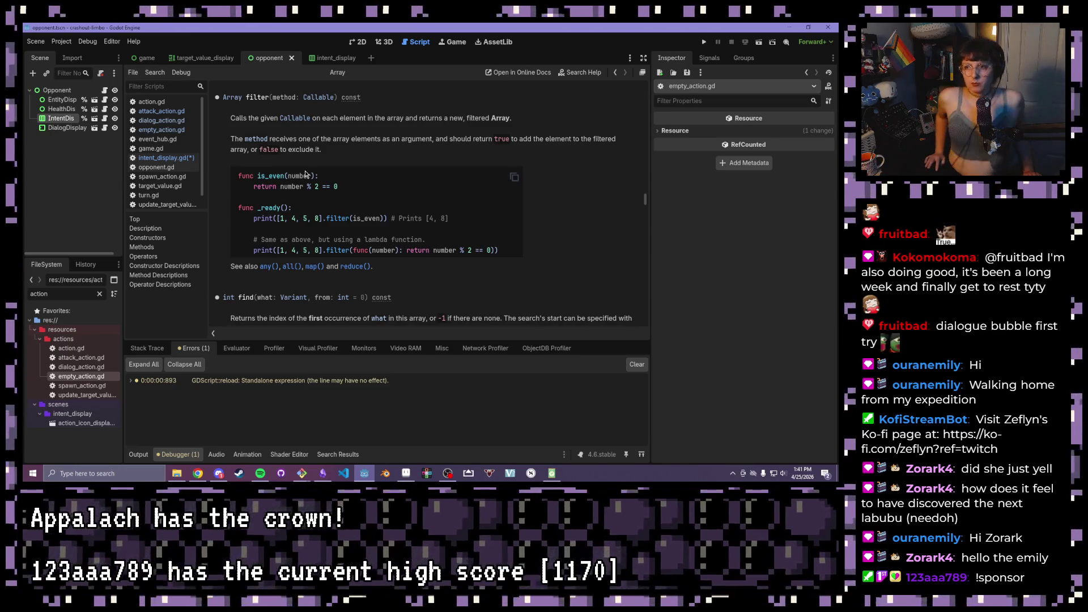
Read the Array docs for filter, fill, erase and duplicate, then return to intent_display.gd.
scroll(432, 224, "down", 3)
scroll(412, 220, "up", 10)
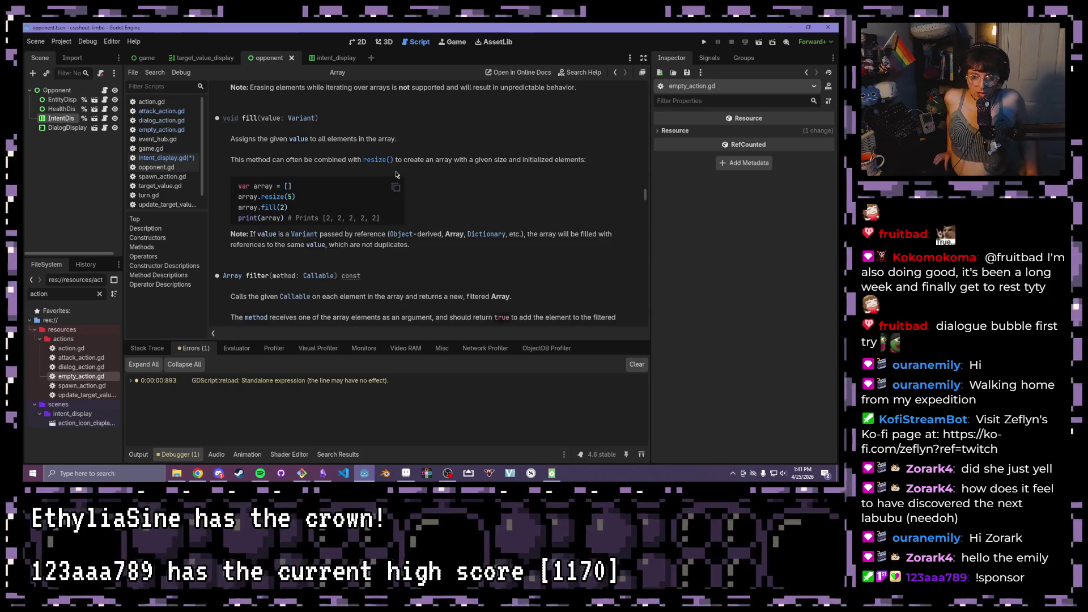
scroll(398, 172, "up", 5)
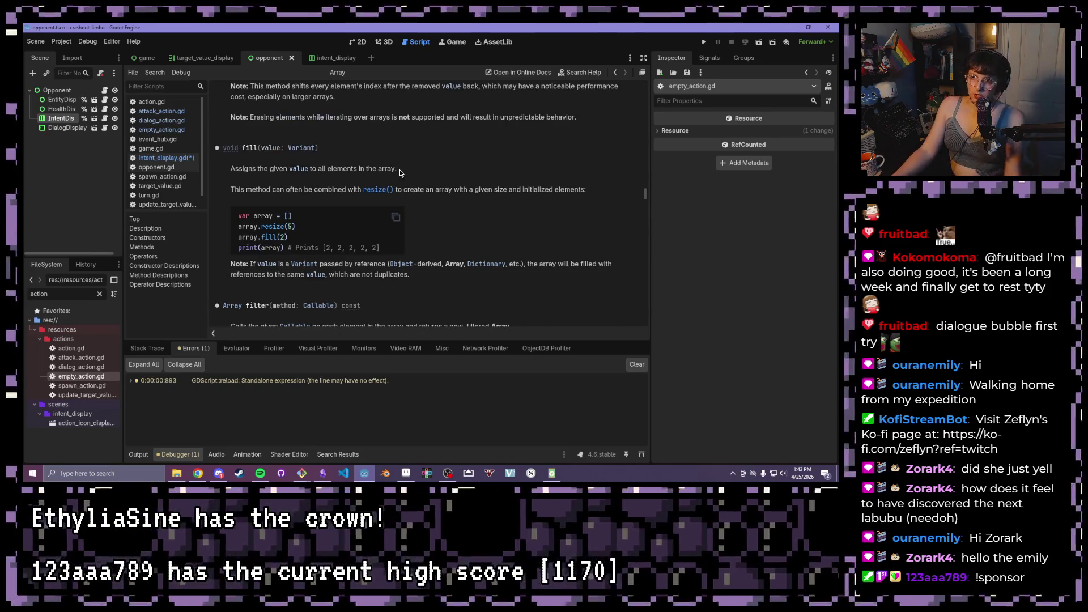
scroll(393, 189, "up", 5)
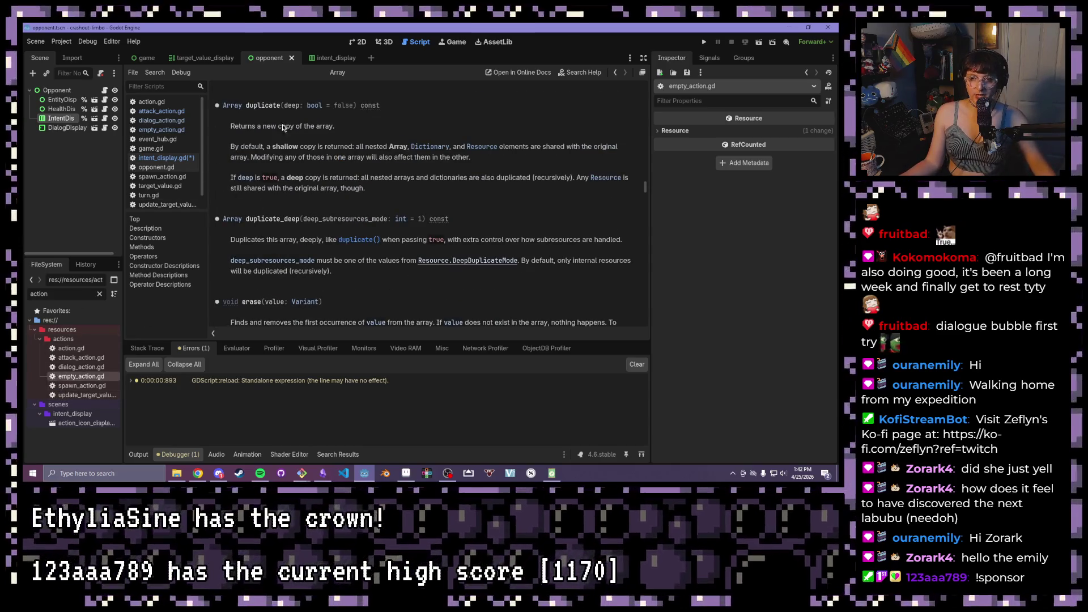
left_click(166, 158)
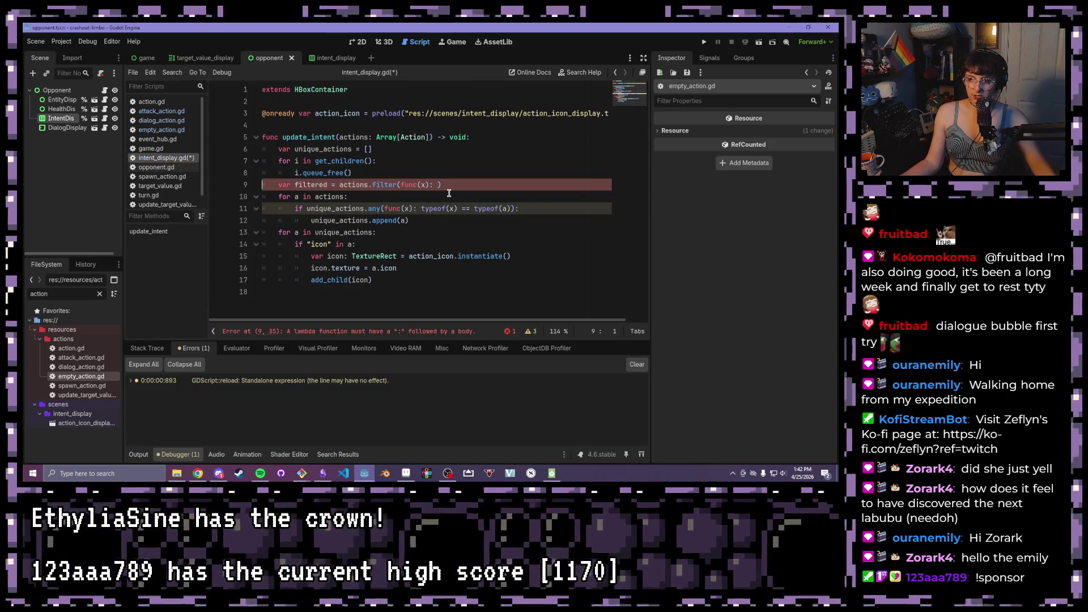
Delete the unfinished filtered line 9, then review lines 12, 10 and 6.
left_click_drag(447, 185, 258, 190)
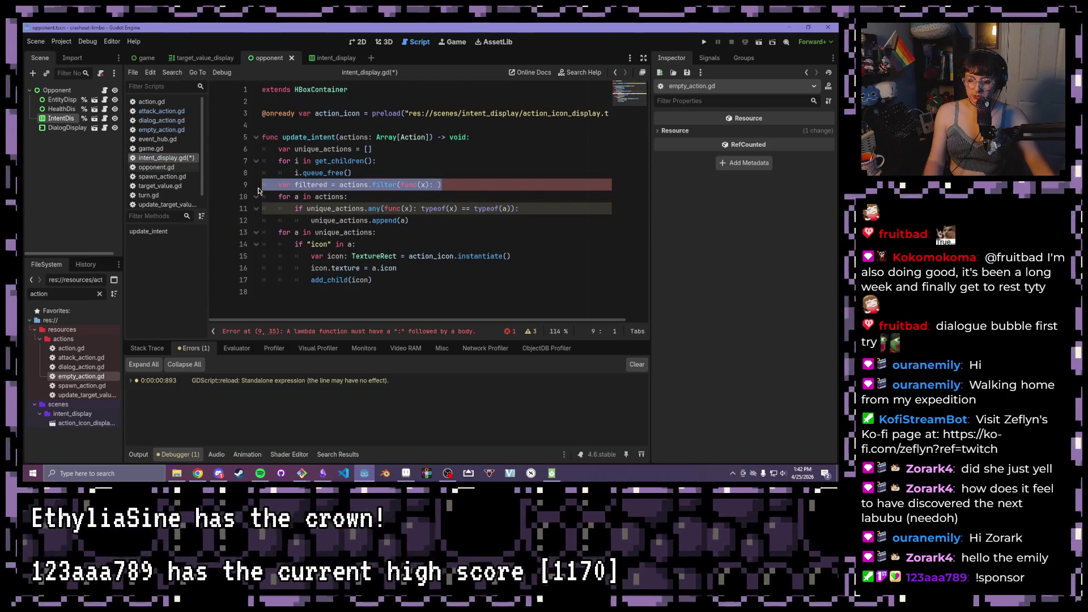
key("BackSpace")
key("BackSpace")
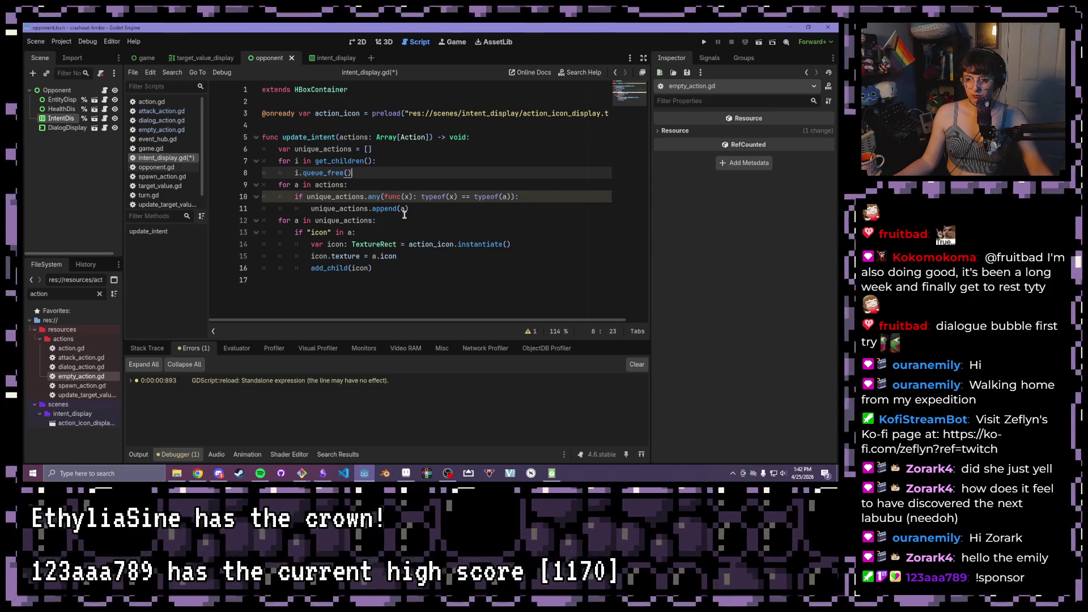
left_click(400, 216)
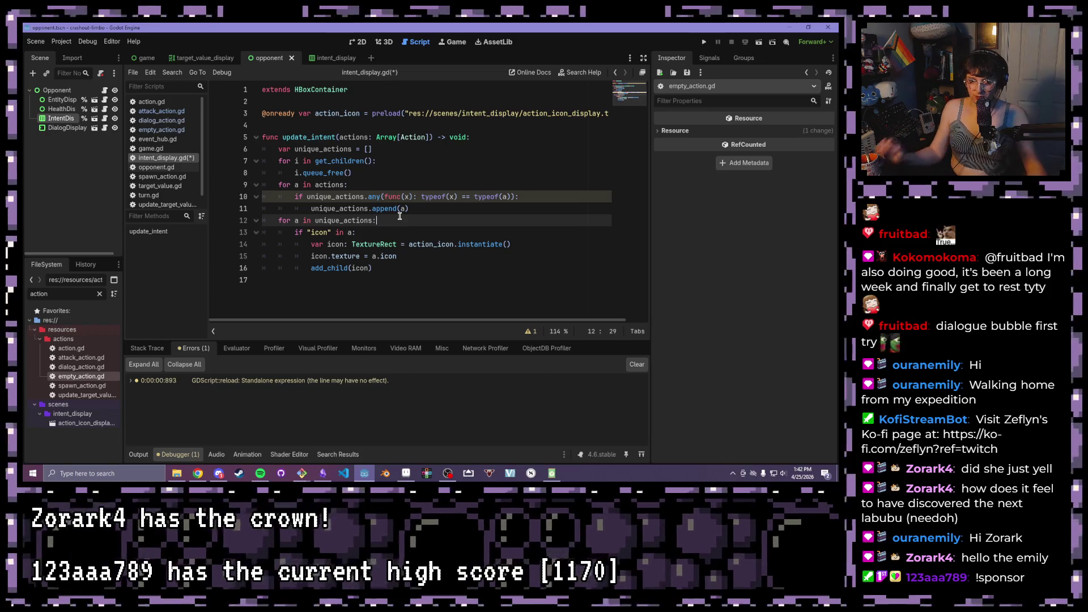
left_click(444, 198)
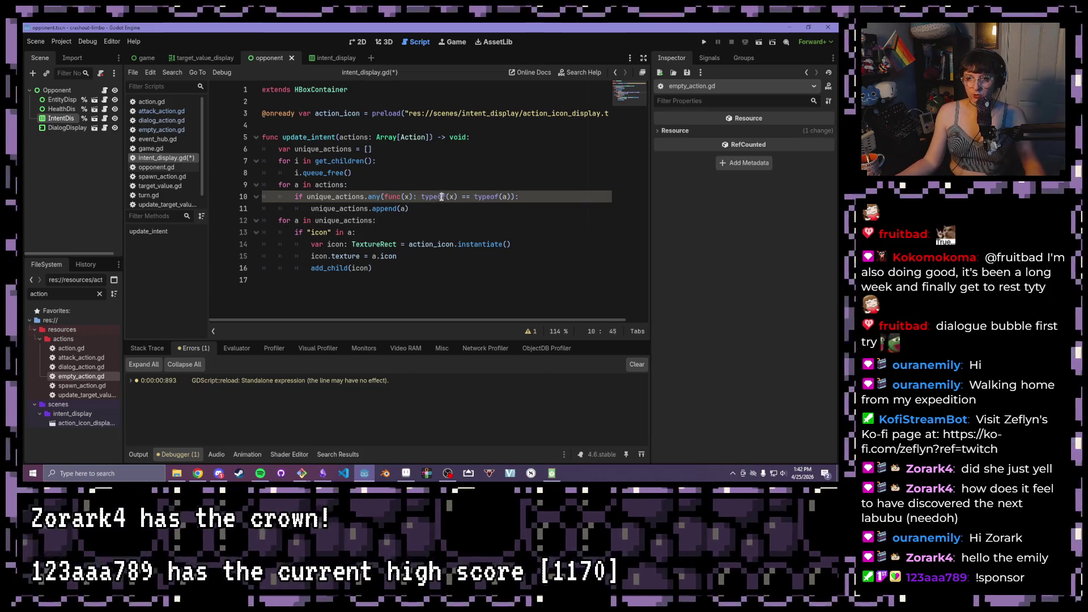
left_click(543, 149)
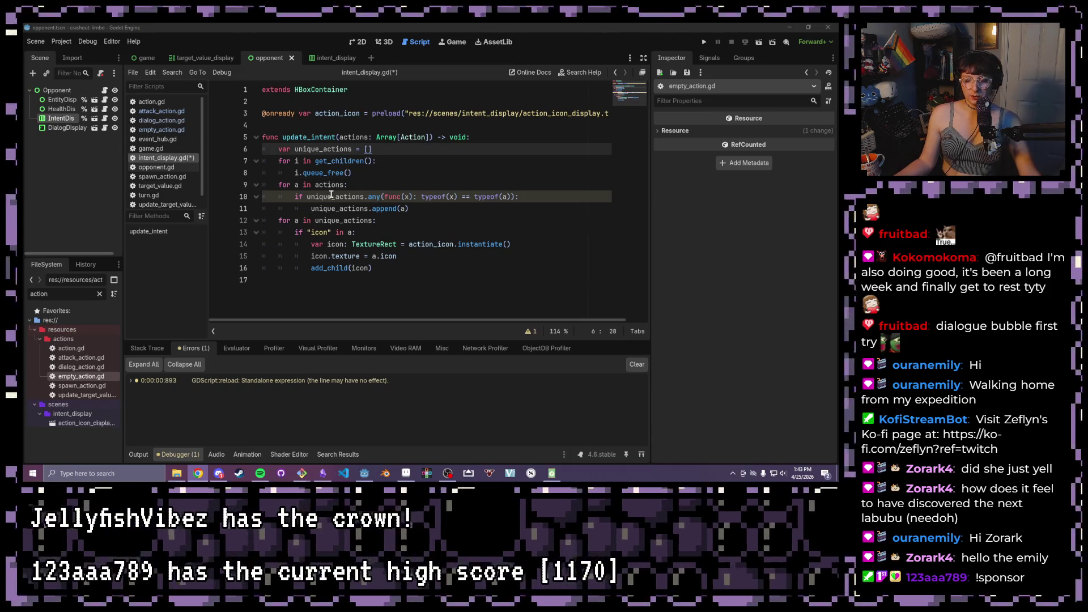
Clear the FileSystem filter and open resources/turns/turn.gd in the script editor.
left_click(332, 196)
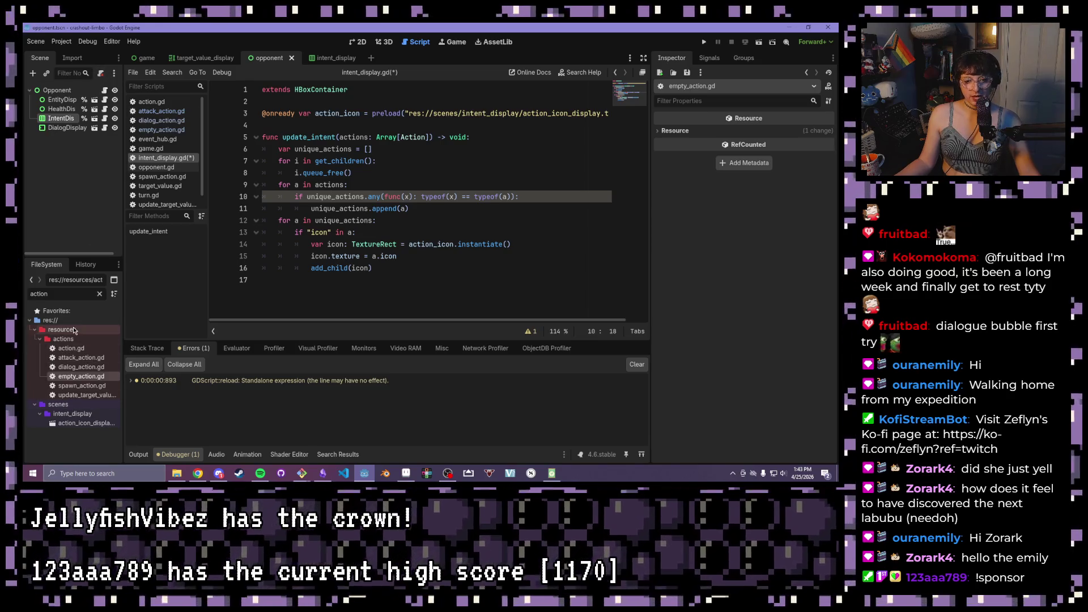
left_click(459, 184)
left_click(35, 330)
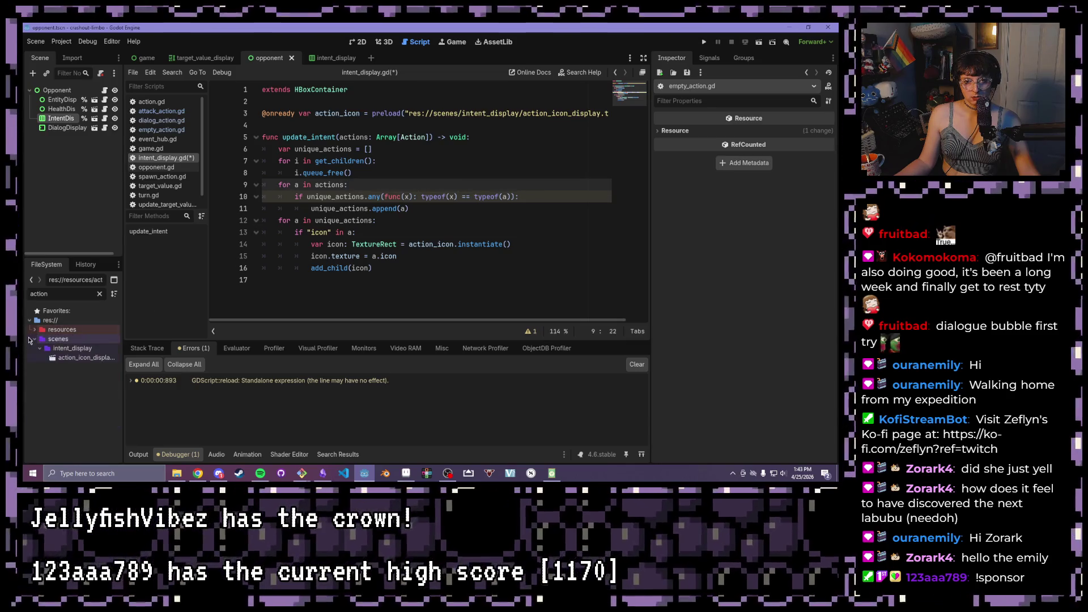
left_click(34, 330)
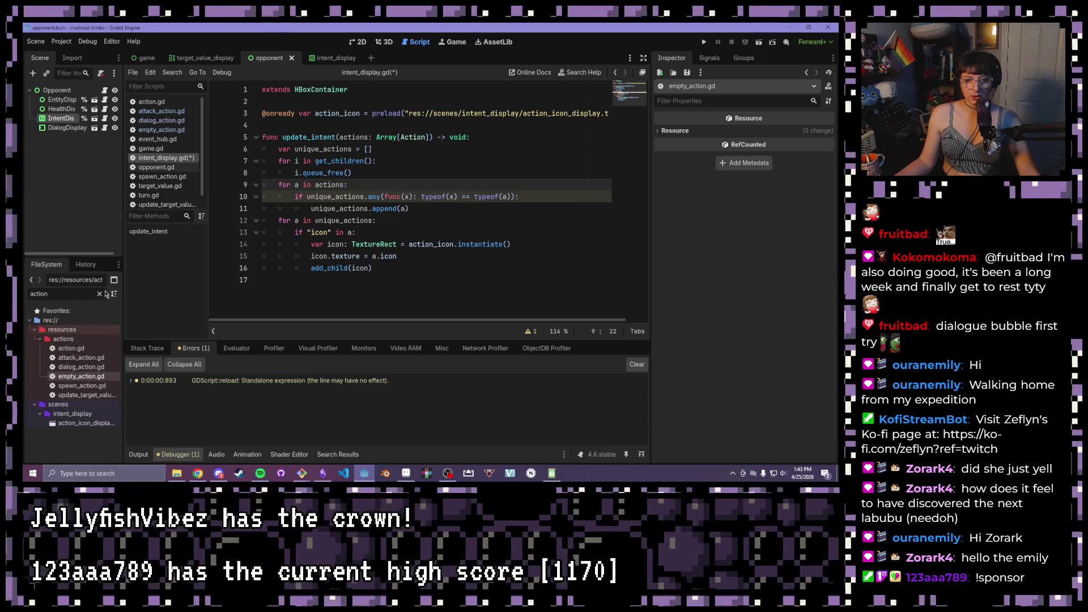
left_click(99, 293)
scroll(79, 344, "down", 5)
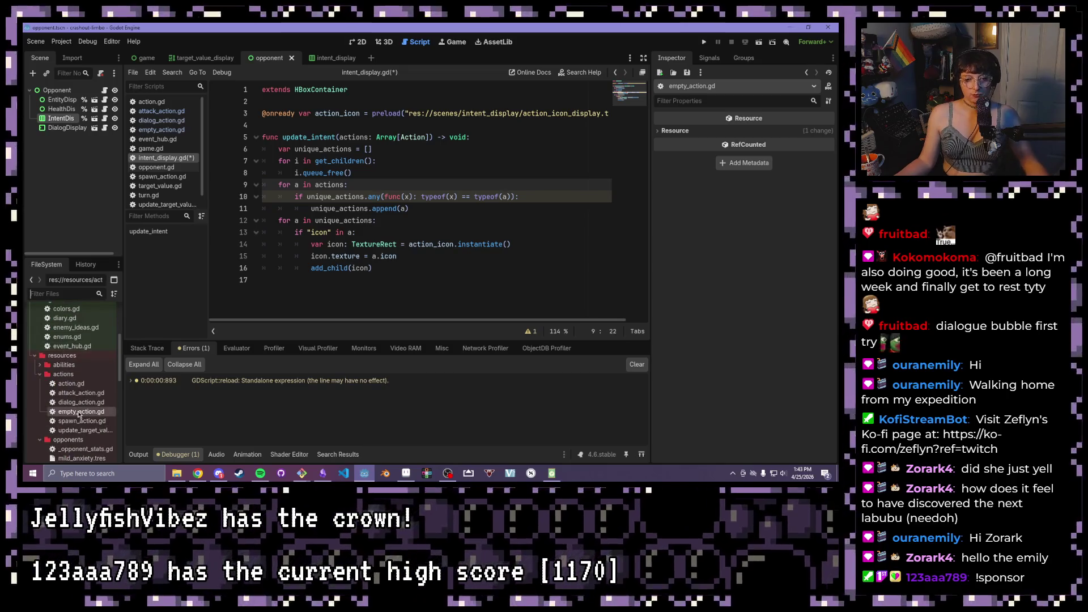
scroll(65, 374, "down", 5)
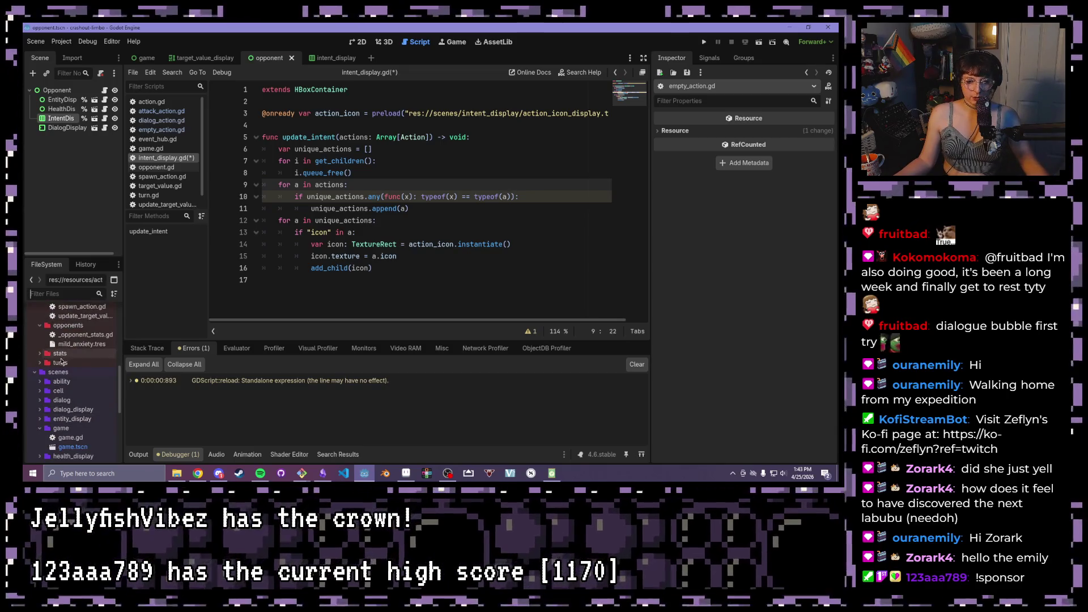
double_click(60, 363)
double_click(68, 372)
left_click(355, 112)
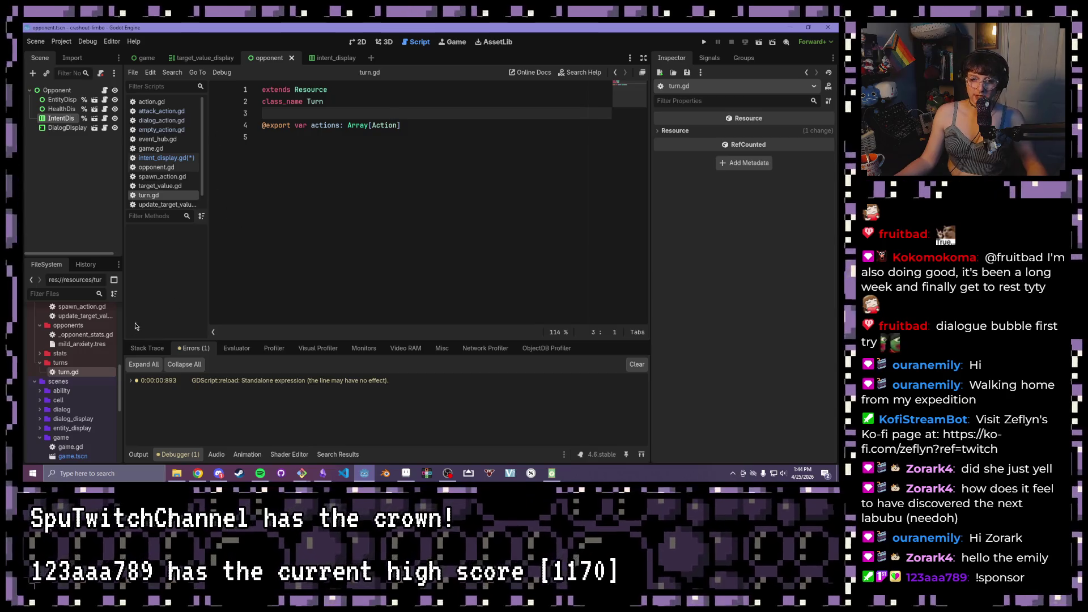
Inspect mild_anxiety.tres in a widened Inspector, expanding Turns 0–3 to view each turn's actions.
scroll(87, 357, "up", 1)
left_click(86, 364)
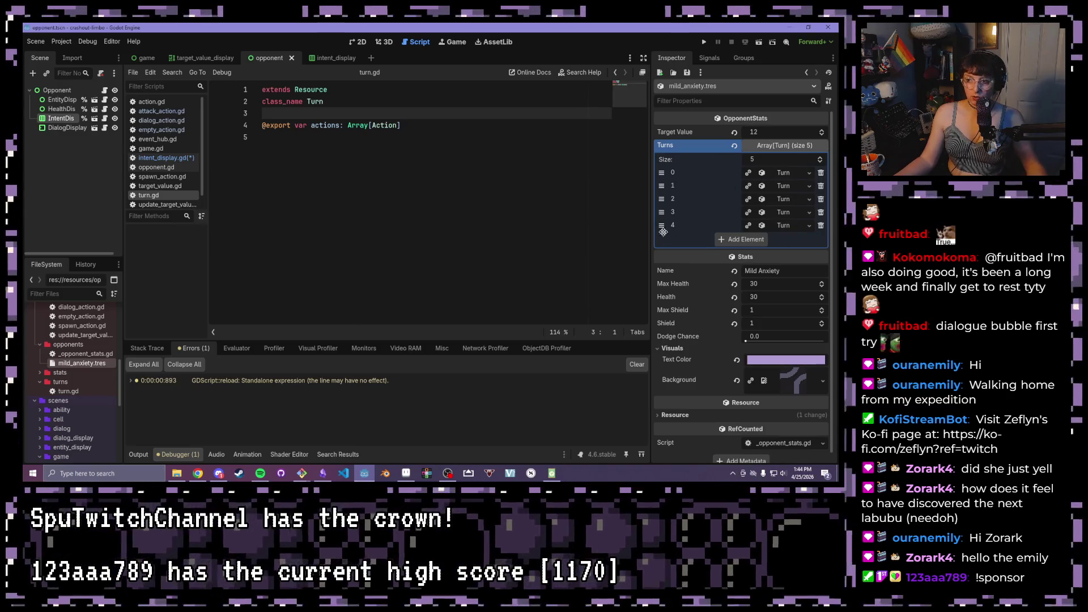
left_click_drag(652, 215, 434, 215)
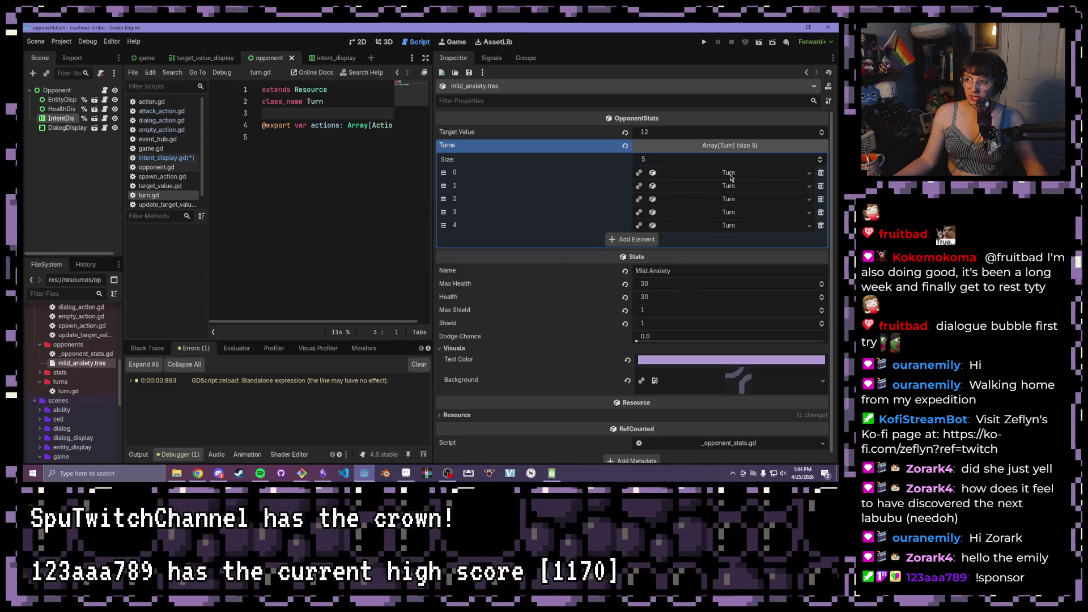
left_click(730, 174)
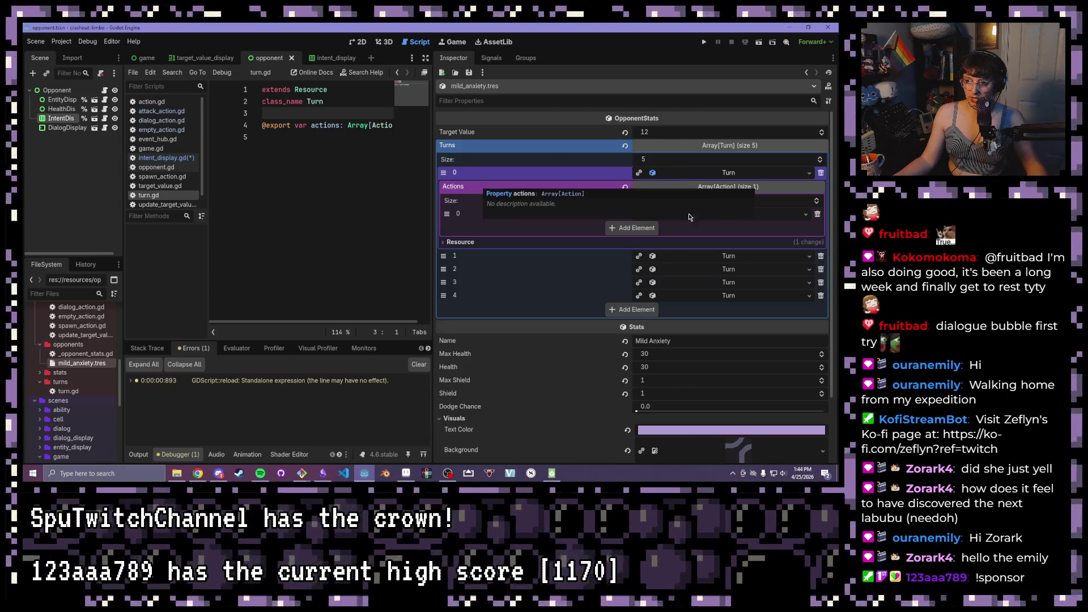
left_click(708, 256)
left_click(745, 346)
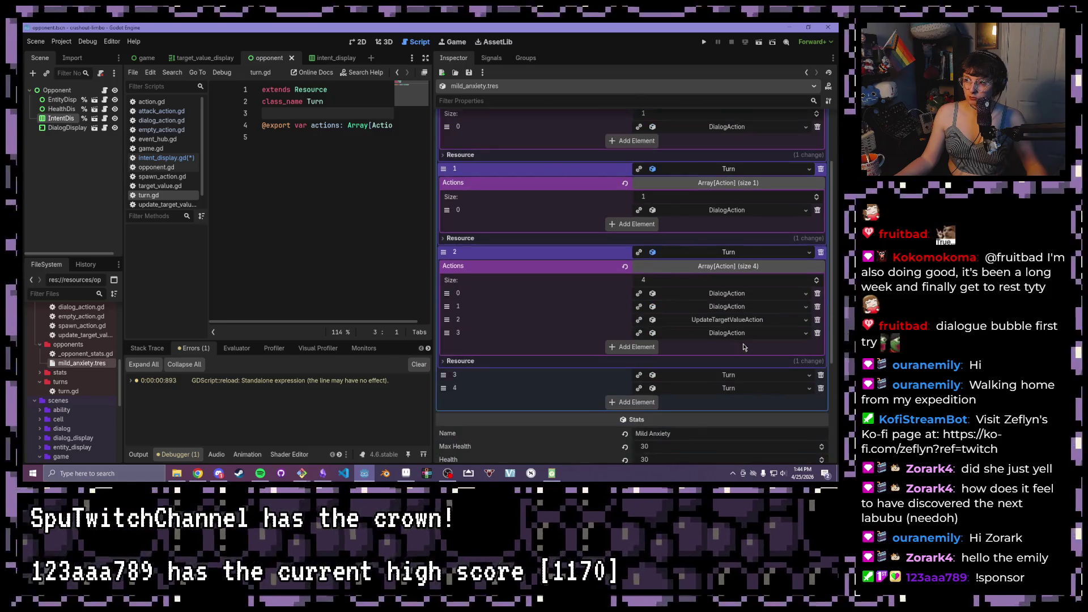
left_click(729, 375)
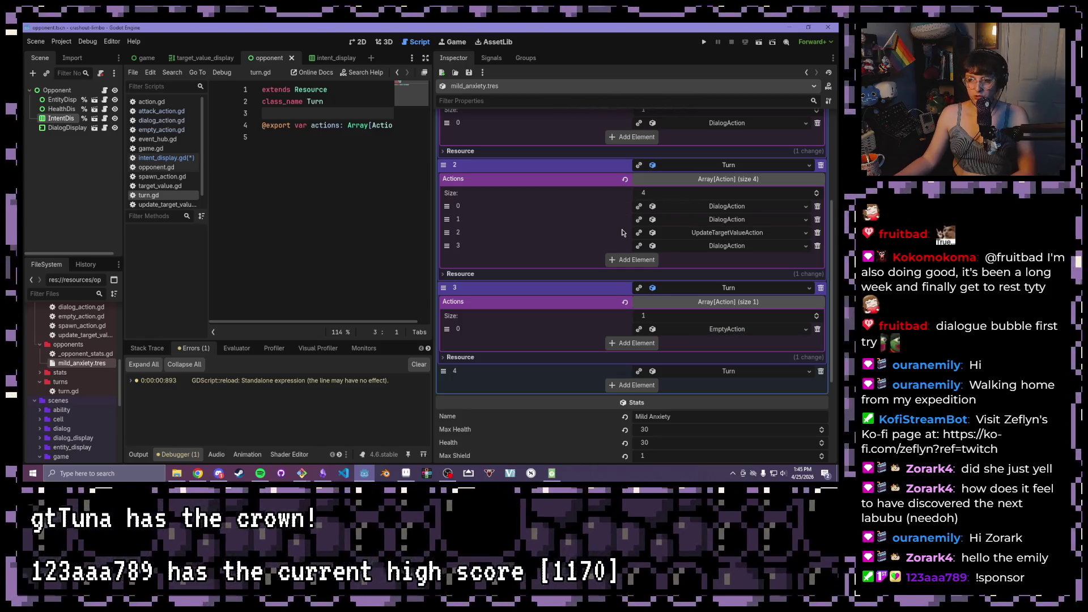
scroll(707, 216, "down", 2)
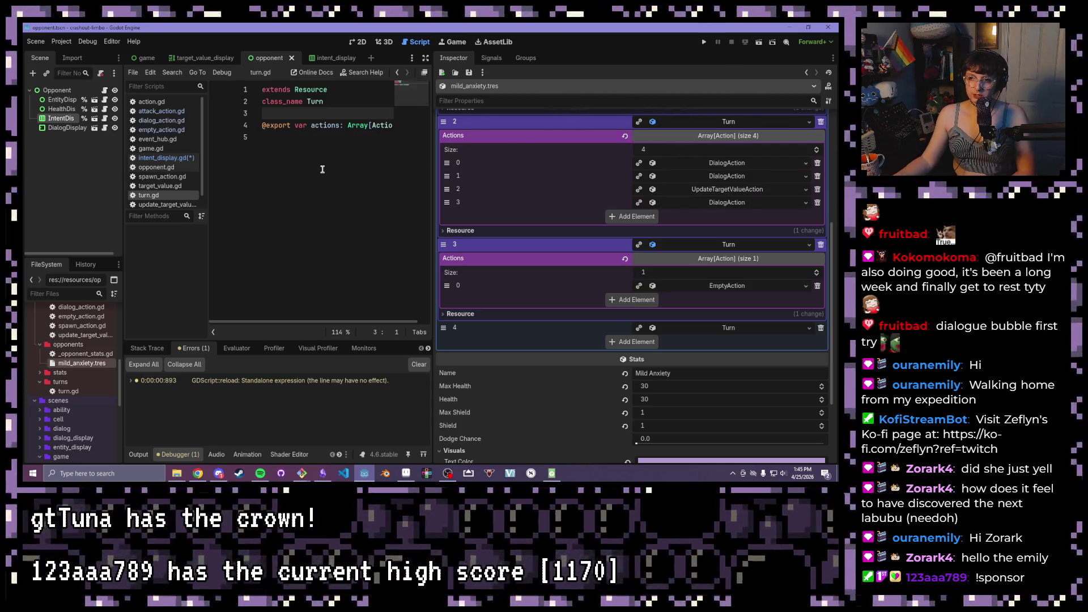
left_click(323, 168)
left_click_drag(493, 138, 651, 138)
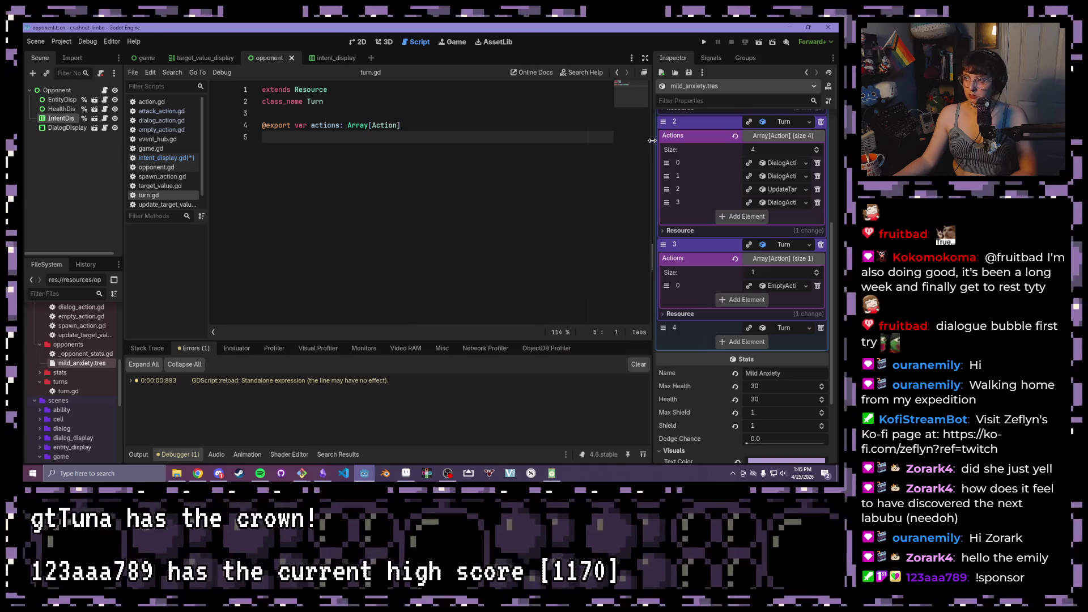
Return to intent_display.gd and examine the duplicate check on lines 10–12.
left_click(381, 125)
left_click(158, 159)
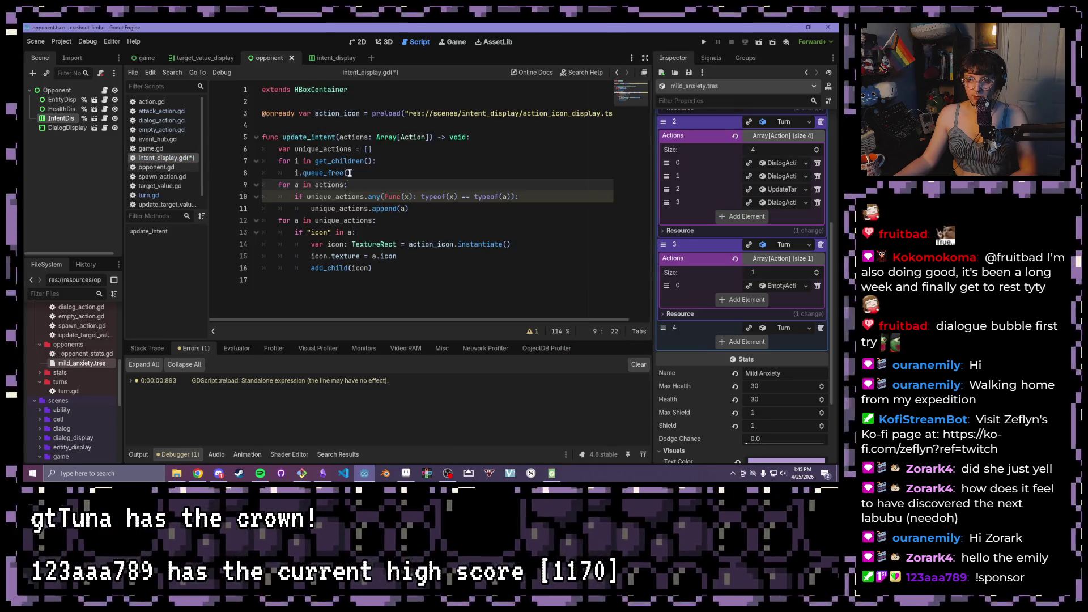
left_click(436, 222)
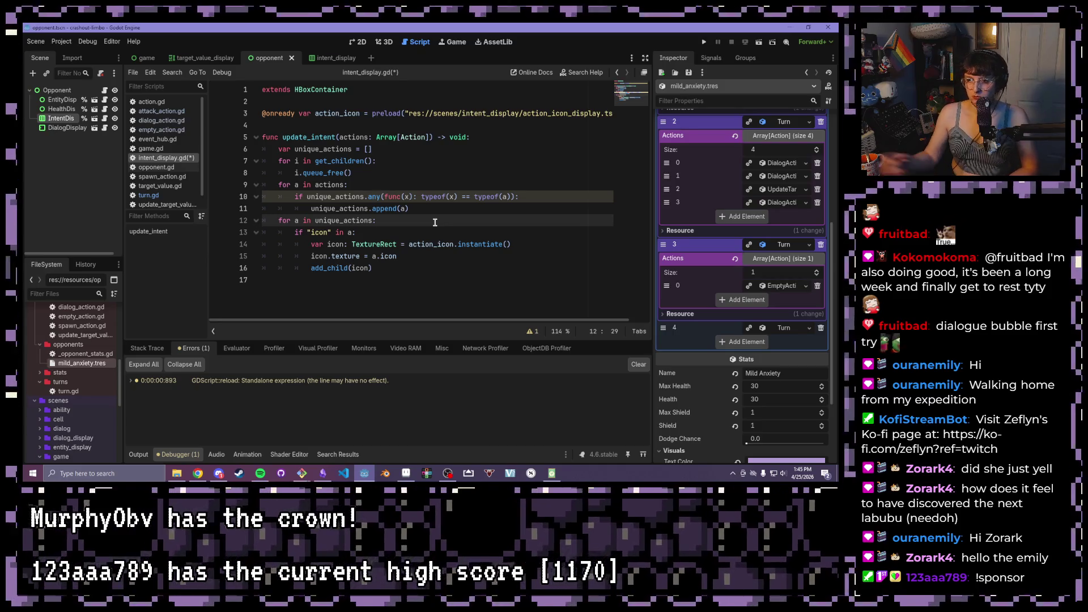
left_click(425, 214)
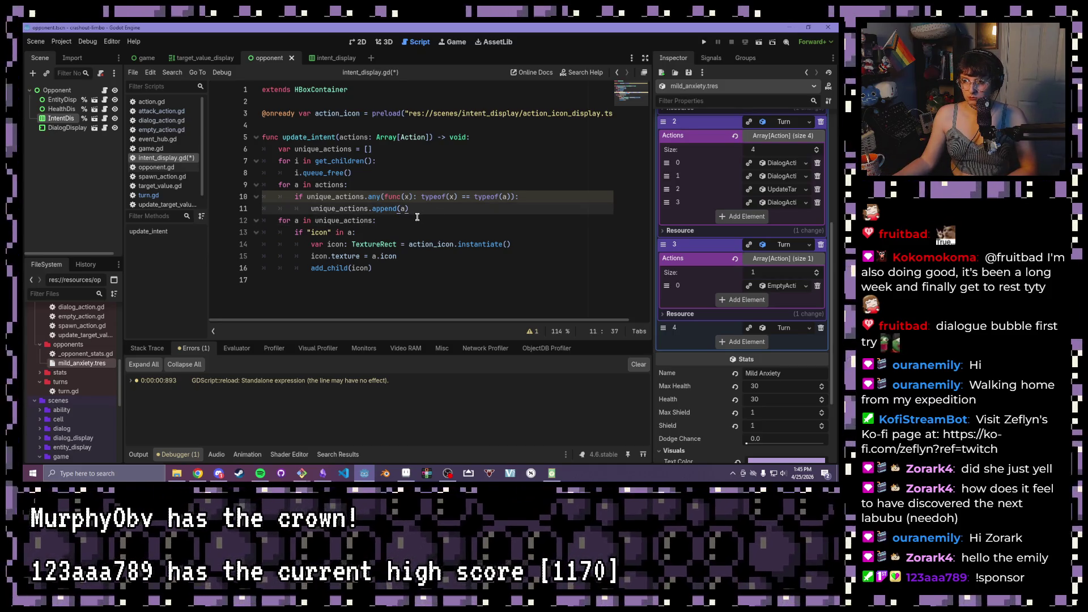
left_click(308, 196)
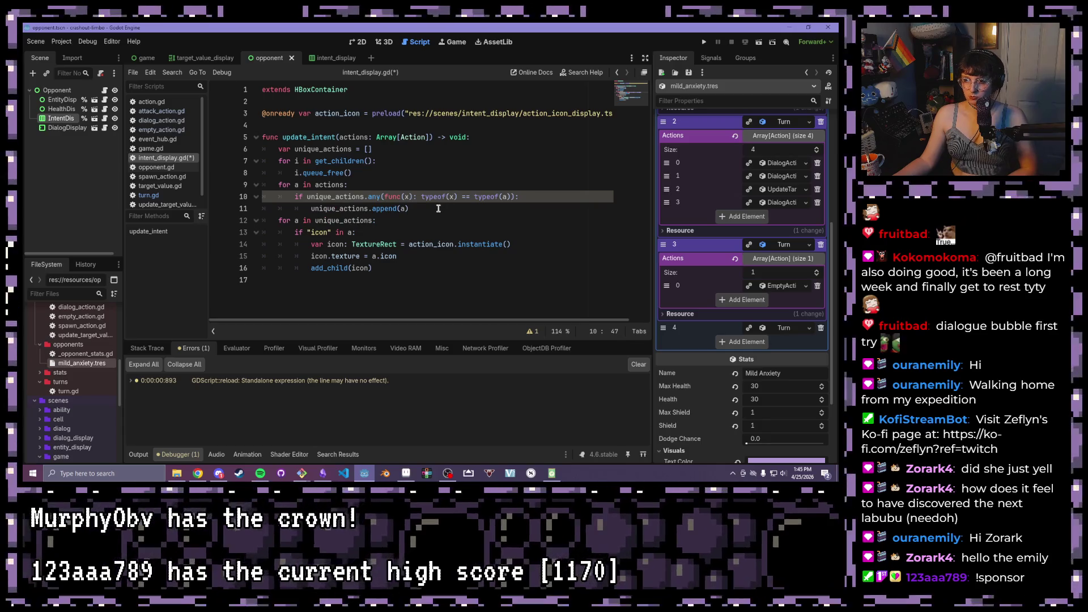
left_click(432, 211)
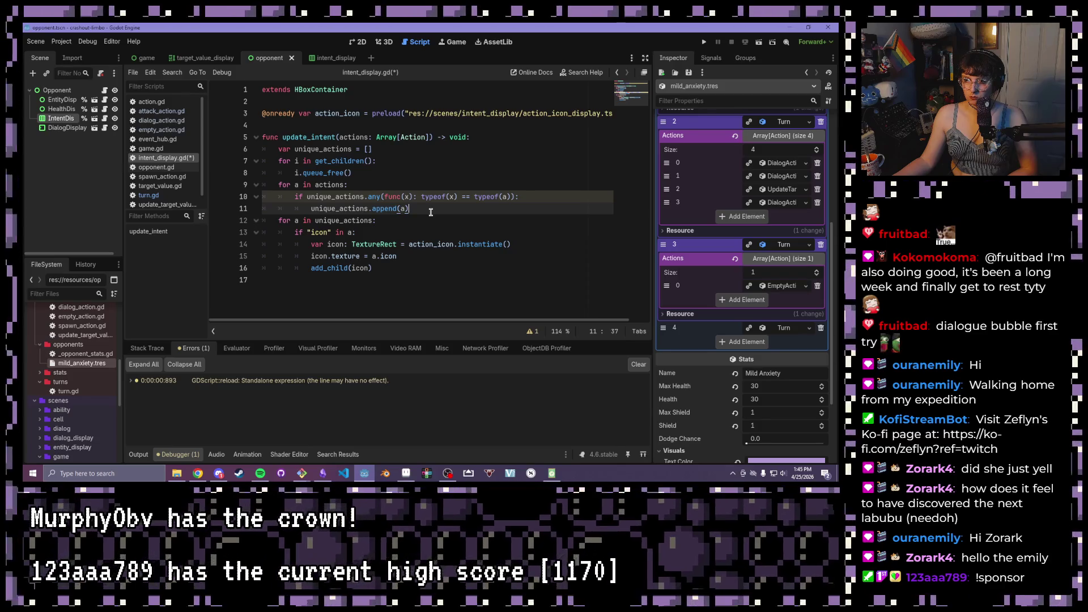
left_click(407, 196)
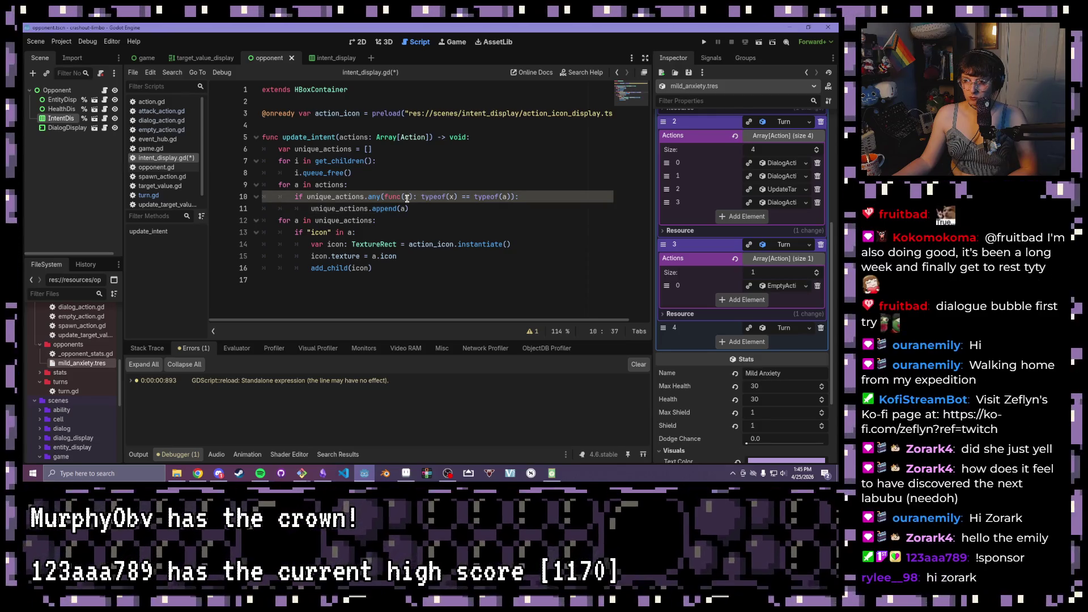
Insert 'not' after 'if' on line 10, save the script, and run the game.
left_click(472, 203)
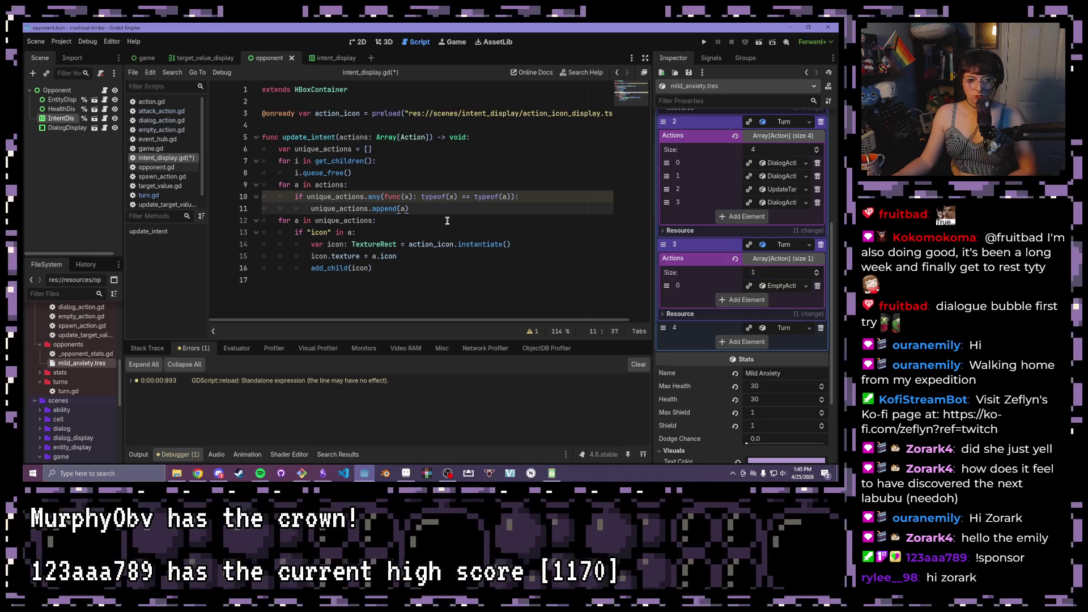
left_click(443, 221)
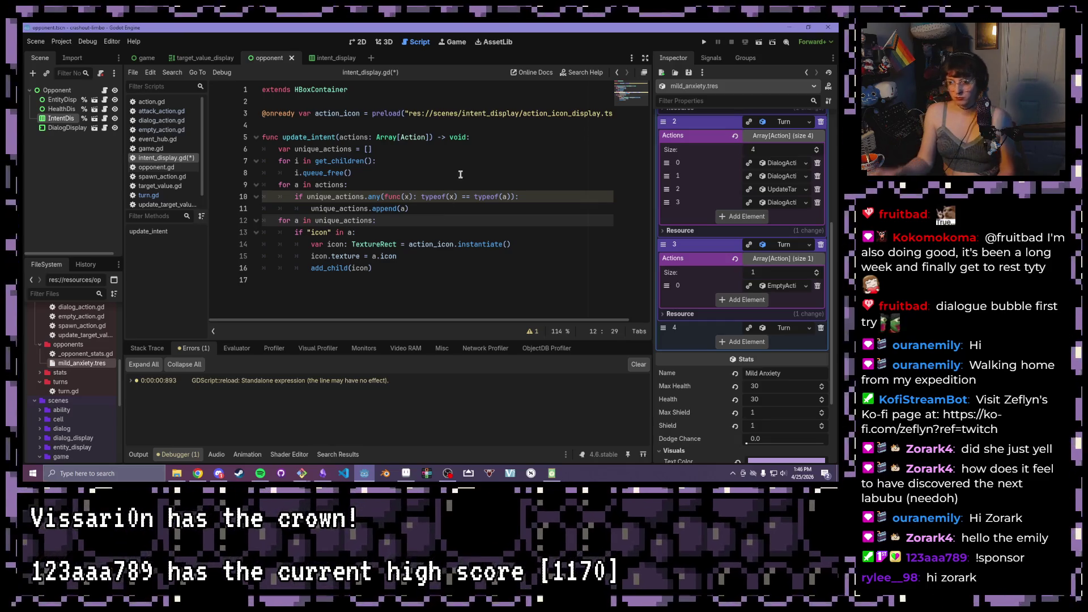
left_click(307, 197)
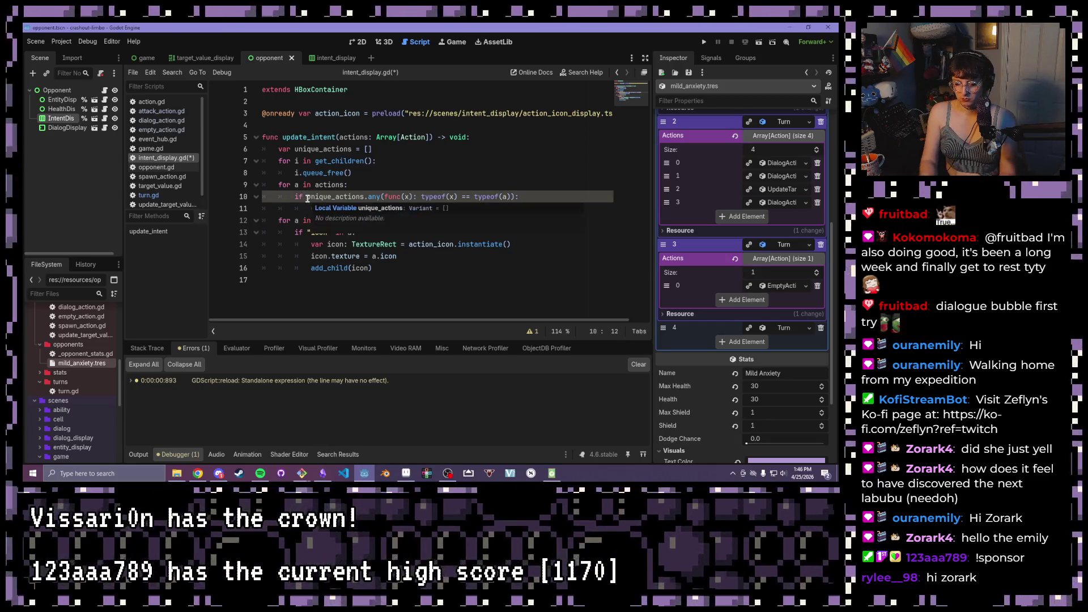
type("not")
key("ctrl+s")
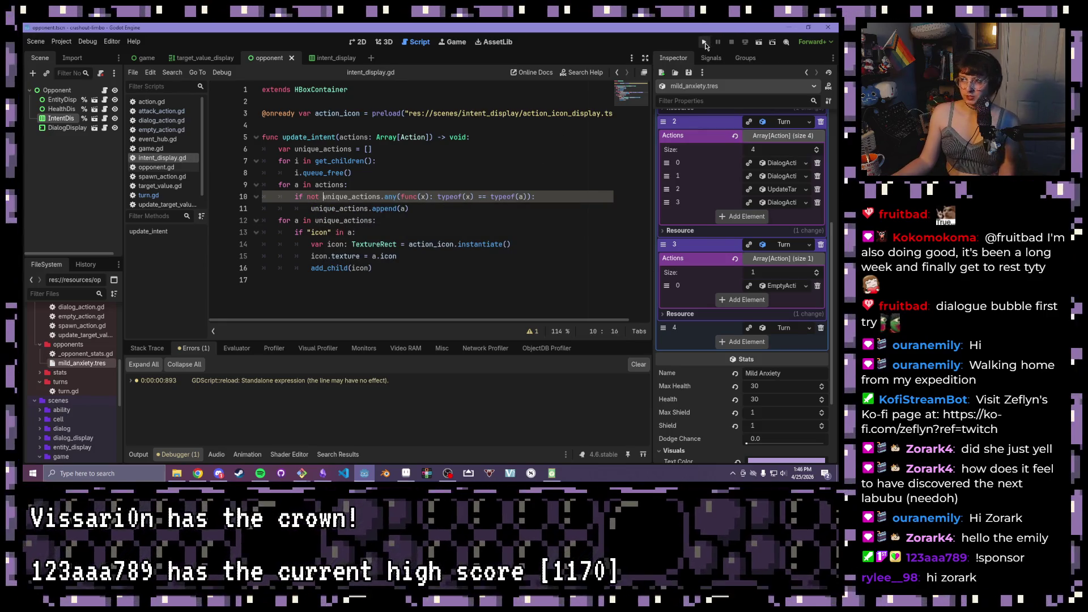
mouse_move(326, 197)
left_mouse_down()
mouse_move(537, 197)
mouse_move(544, 209)
left_mouse_up()
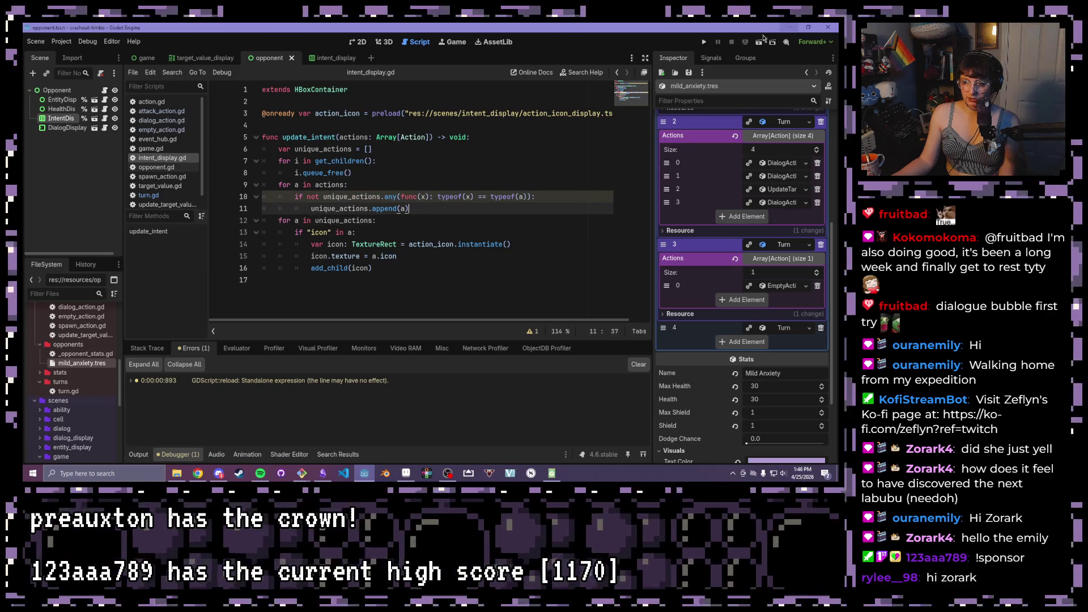
left_click(704, 41)
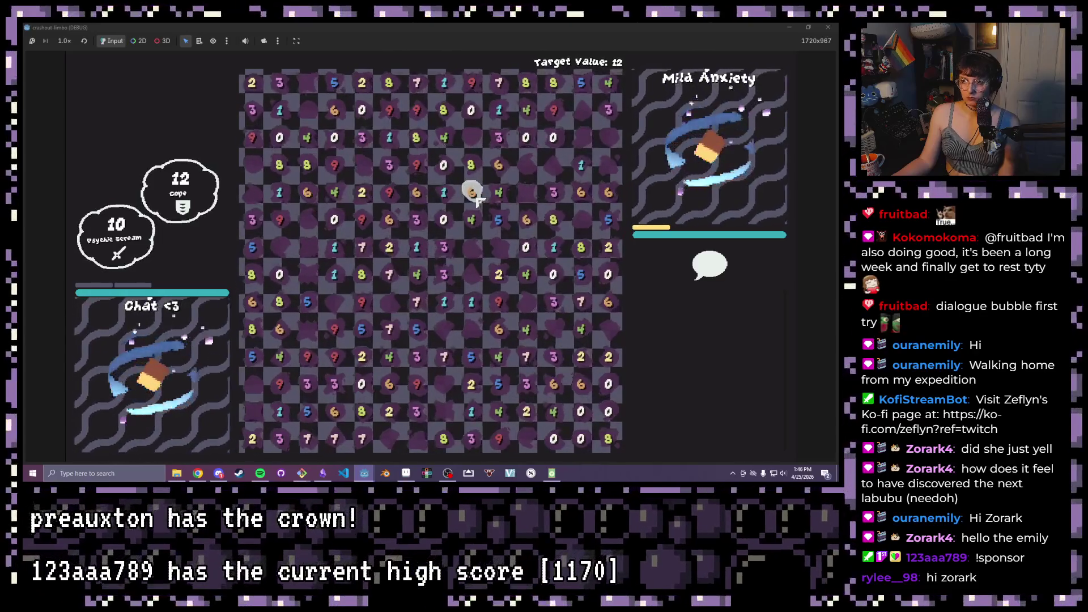
Clear the 7, 3, 2 cells summing to 12, then stop the running game.
left_click_drag(470, 163, 445, 139)
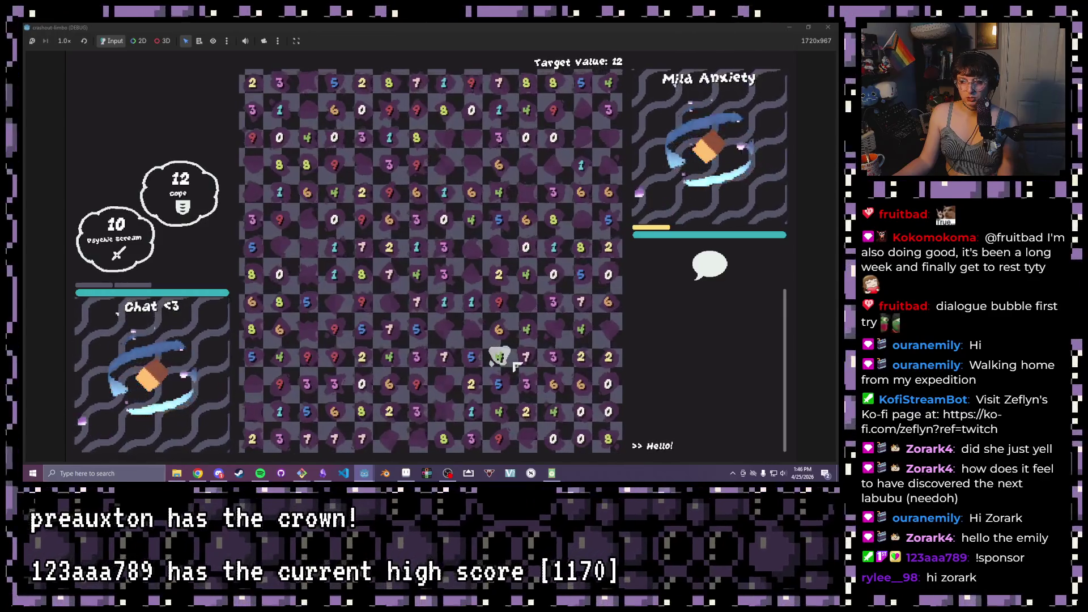
mouse_move(526, 357)
left_mouse_down()
mouse_move(591, 367)
mouse_move(554, 386)
left_mouse_up()
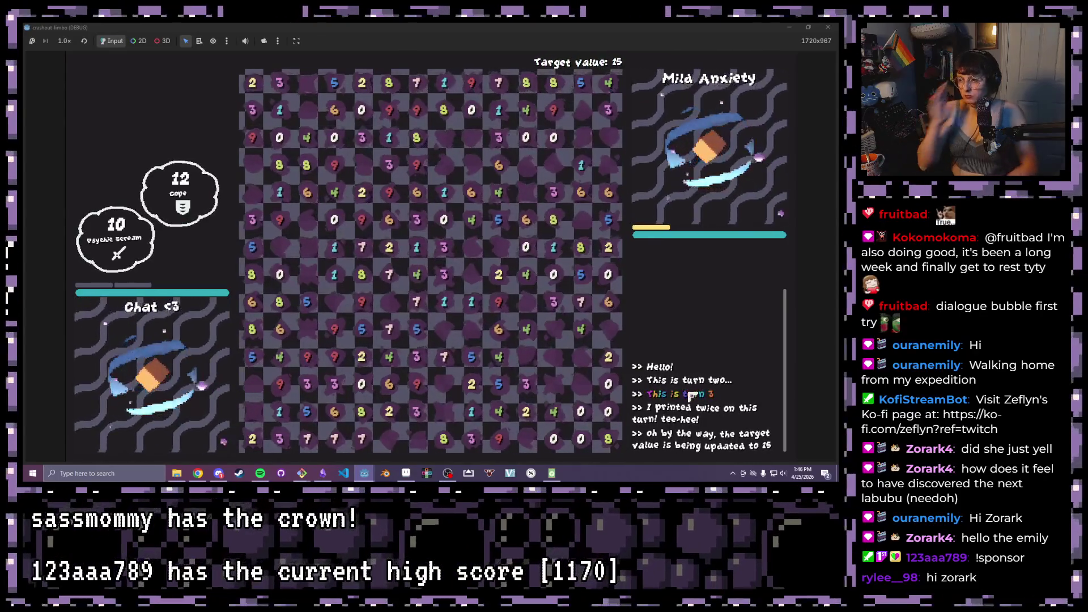
left_click_drag(581, 193, 617, 192)
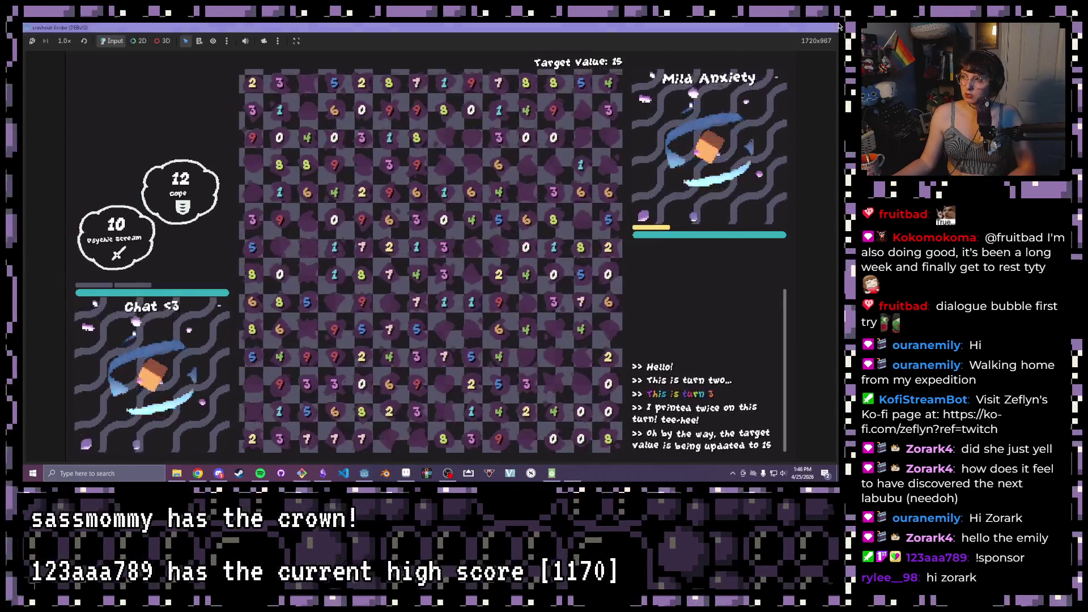
left_click(837, 26)
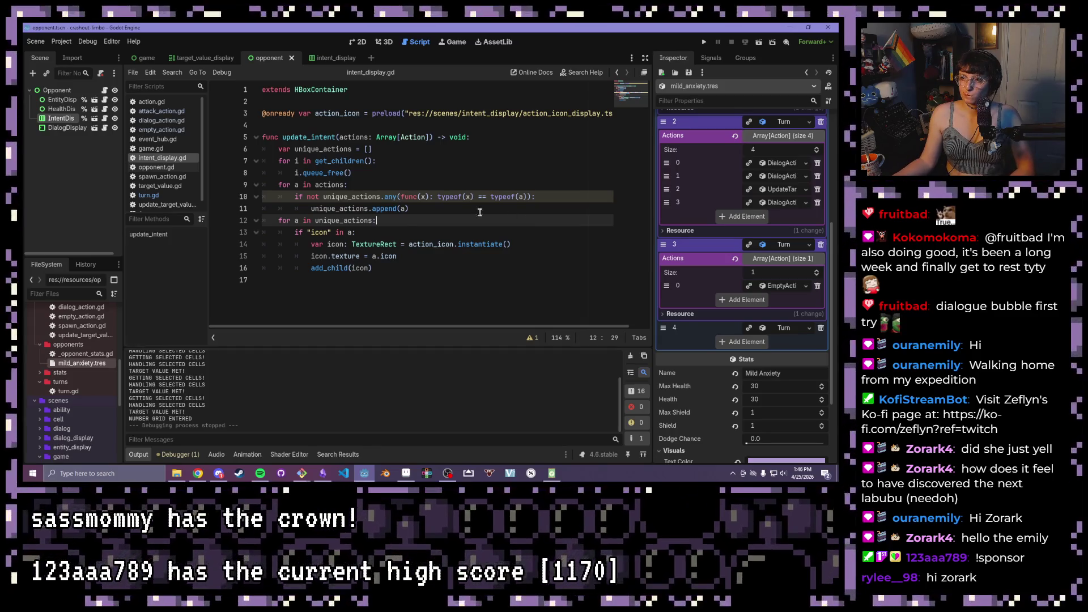
Add a debug print after line 10 showing typeof(a) and typeof(x), and save.
left_click(446, 211)
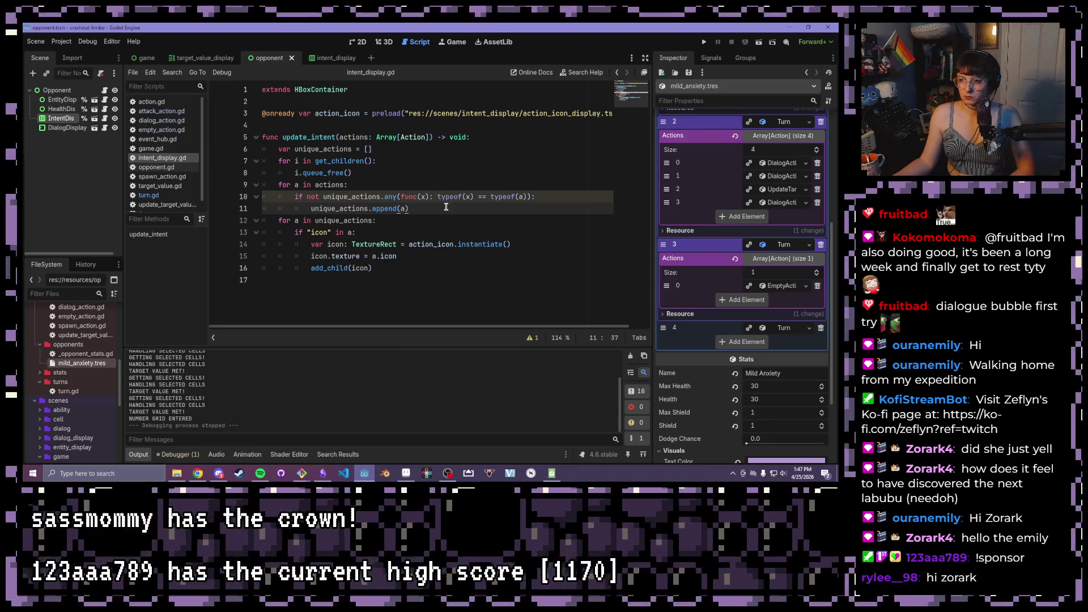
left_click(563, 196)
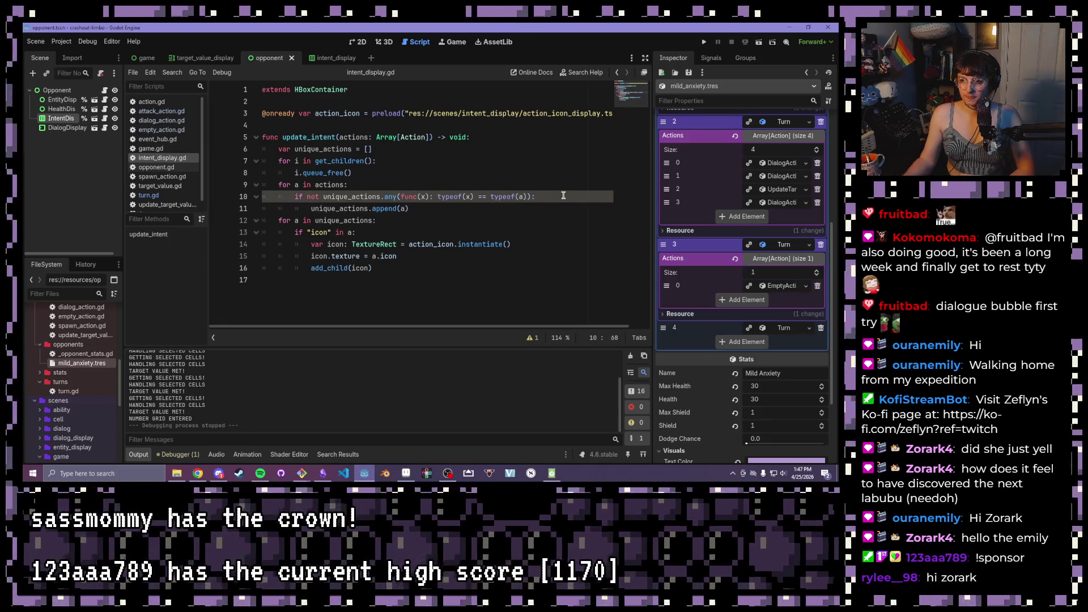
key("Return")
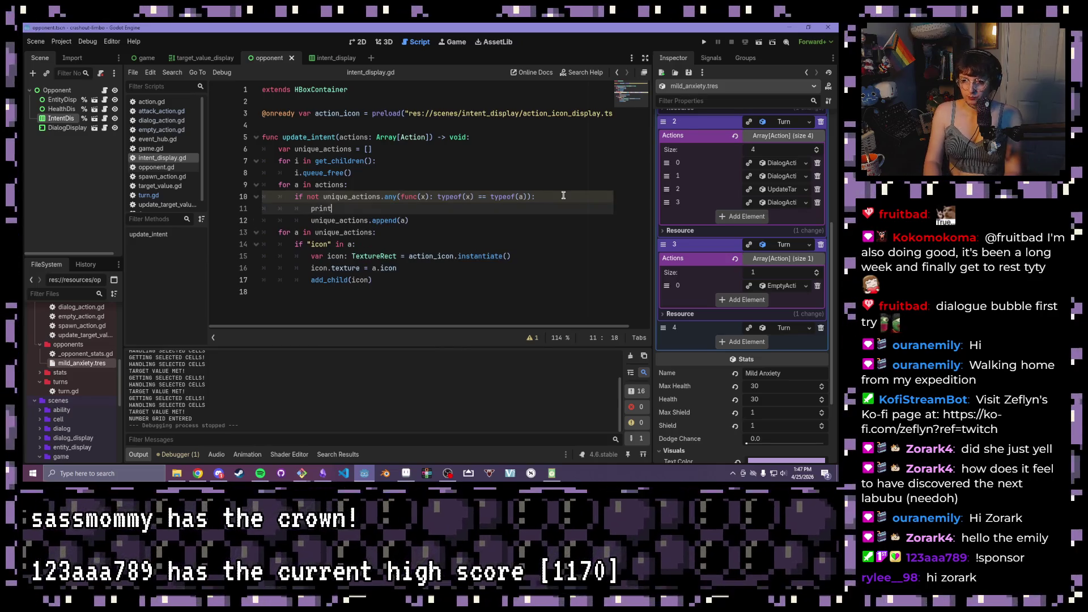
type("(\"TYPE {} is")
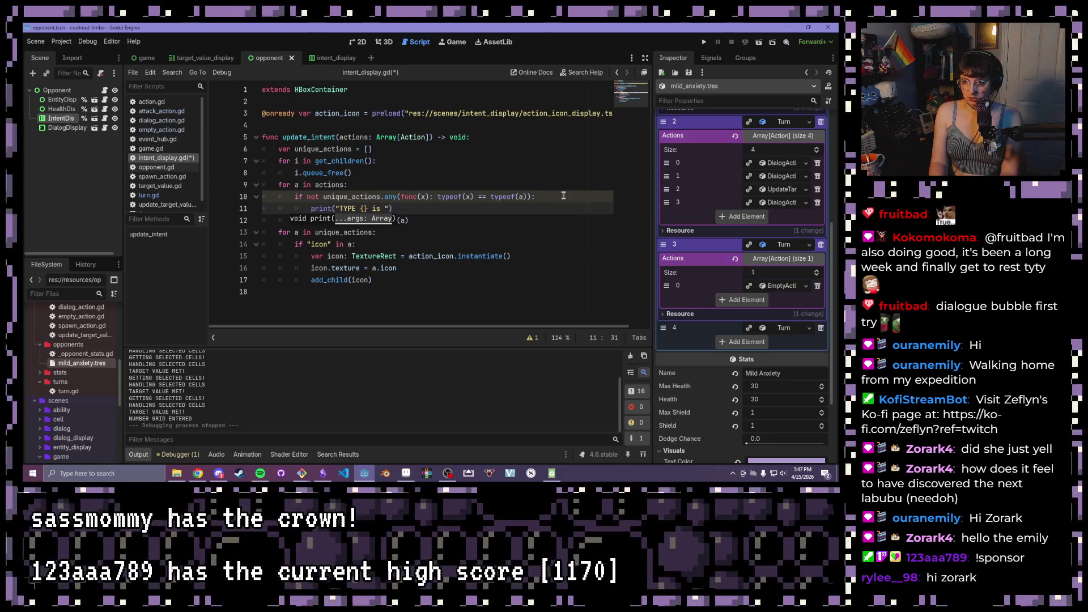
type("NOT THIS ")
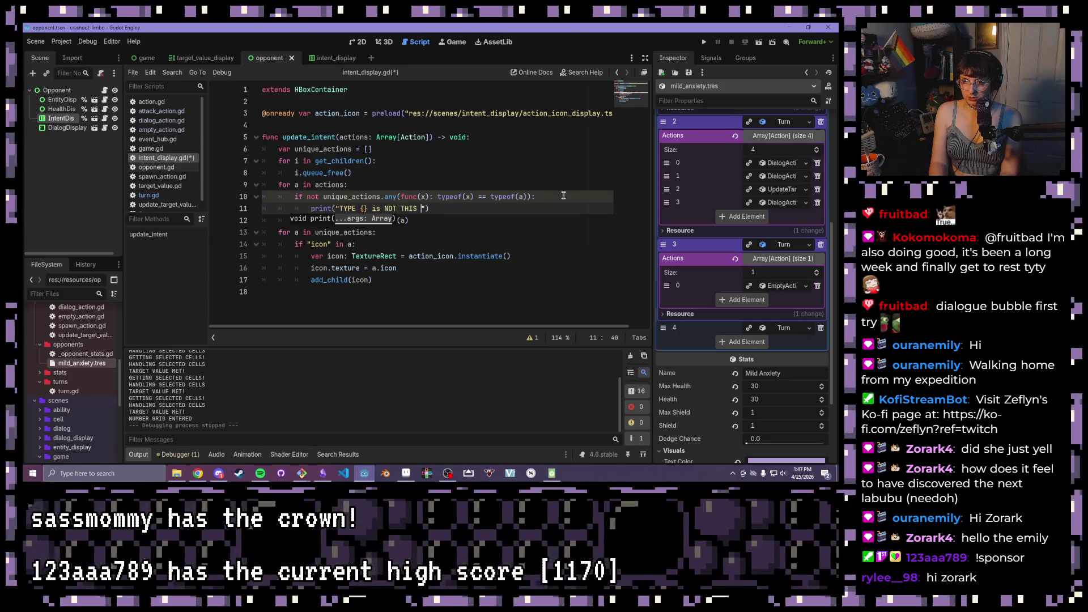
type("SAME AS TY")
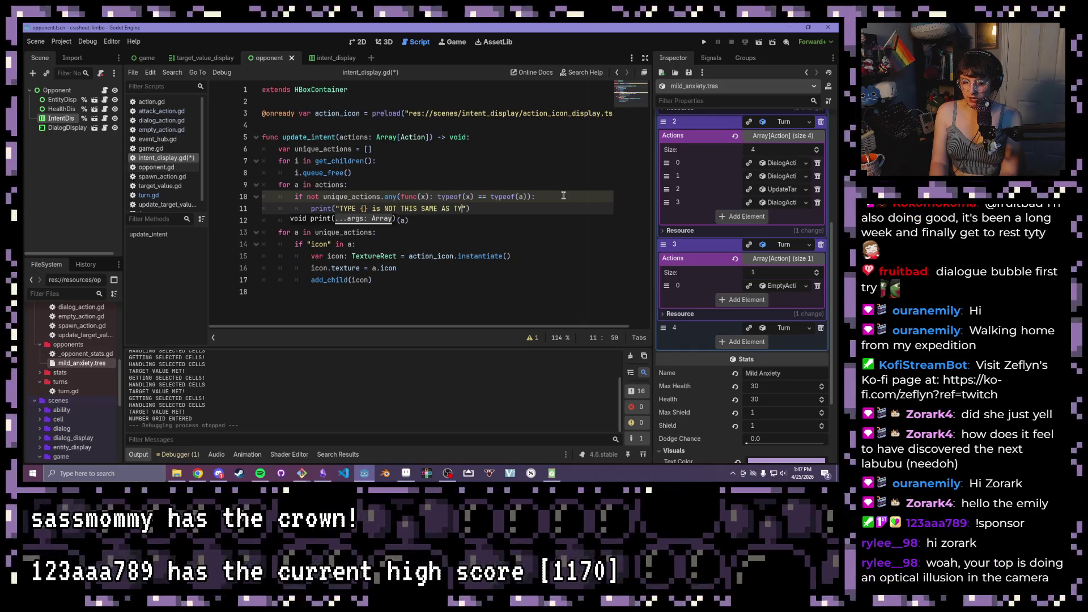
type(" {")
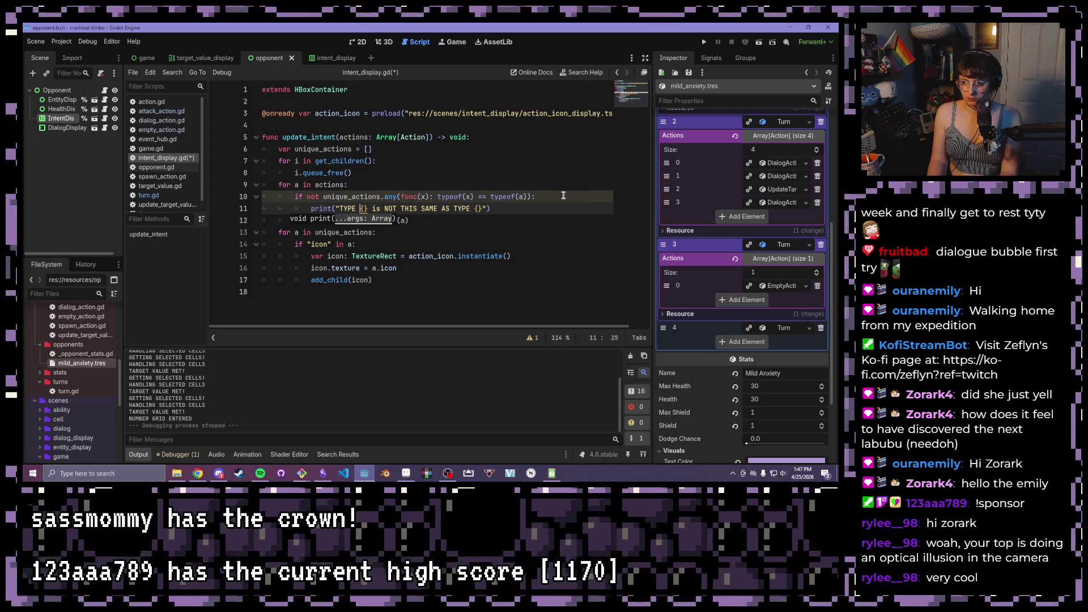
type("0}")
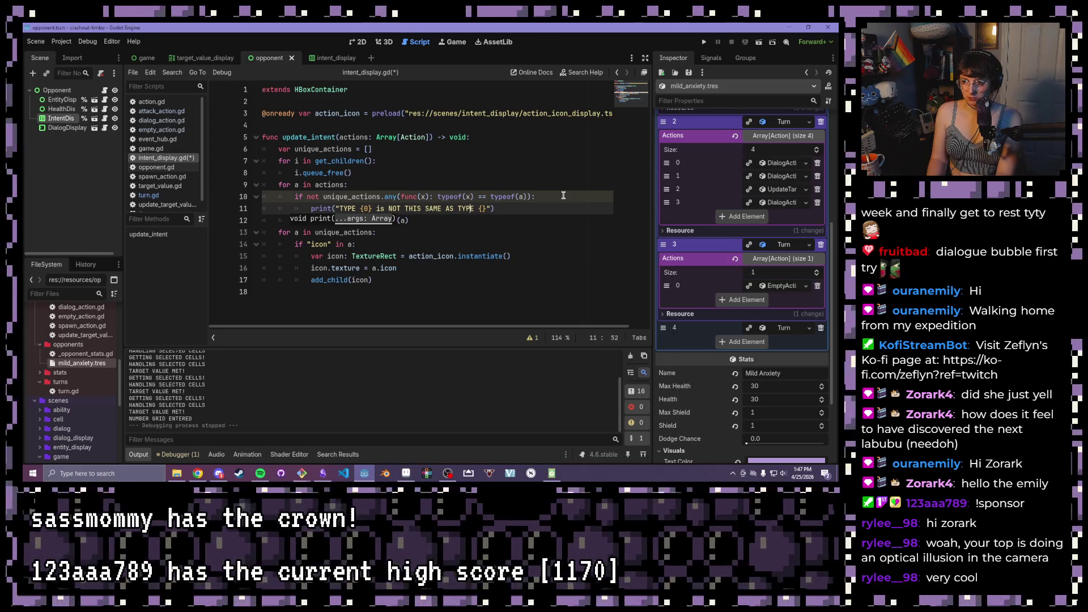
type("1}")
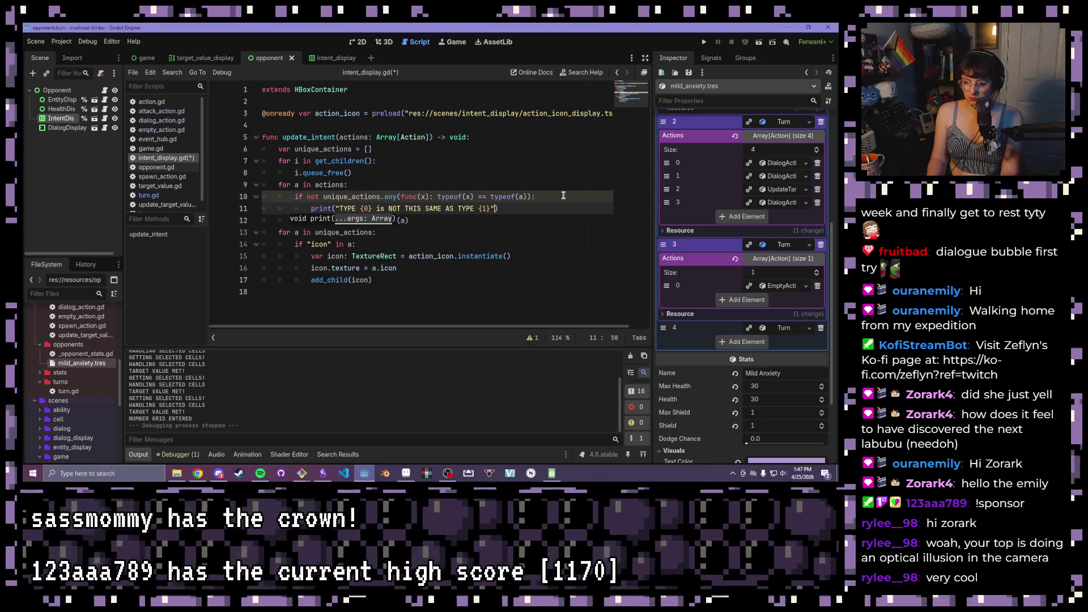
type("format([")
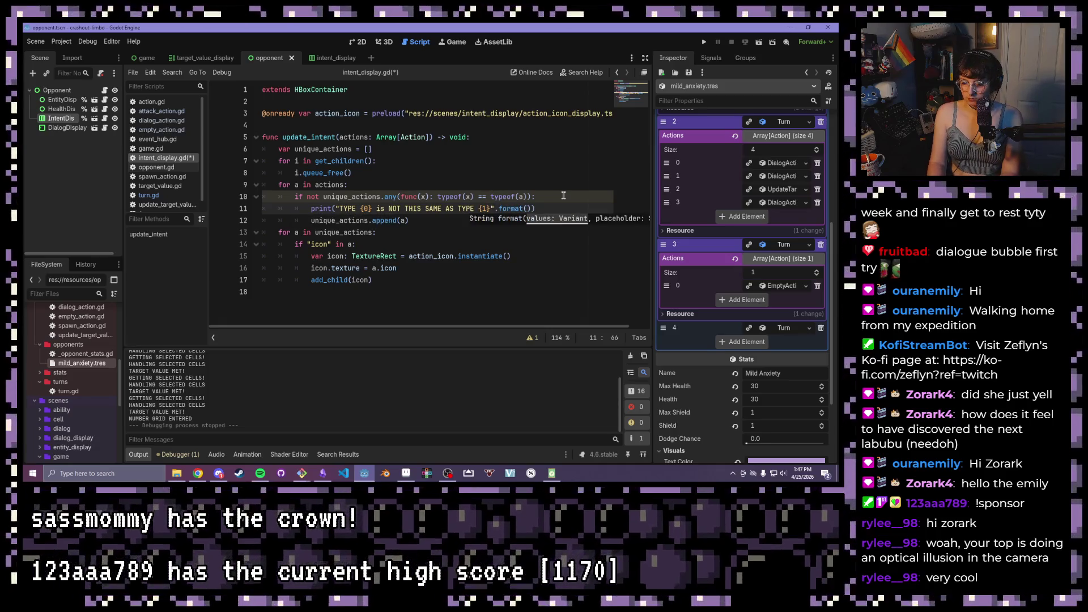
type("typeof(")
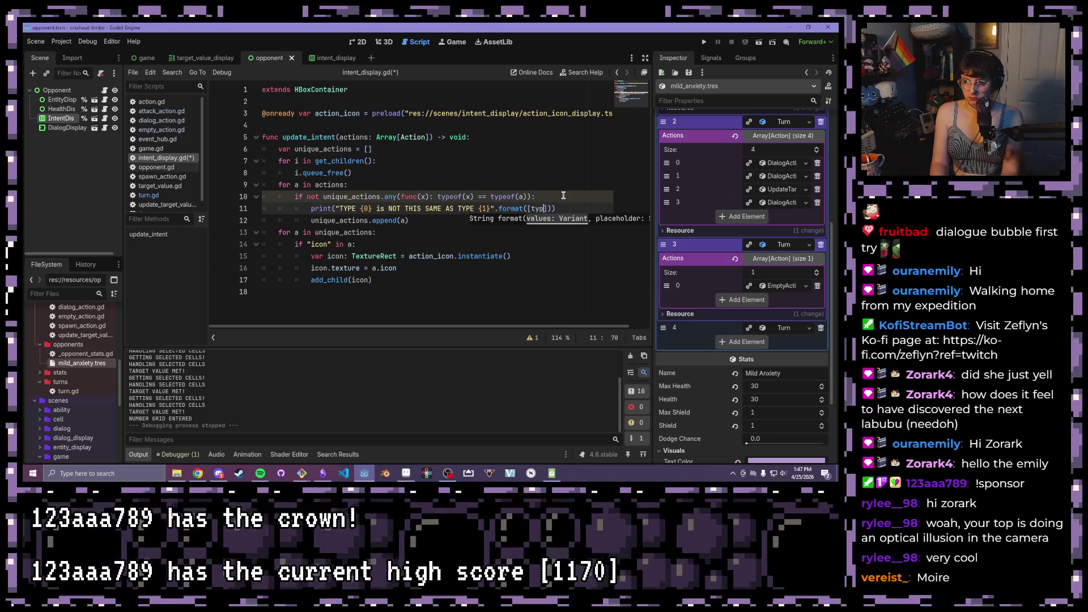
type("a)")
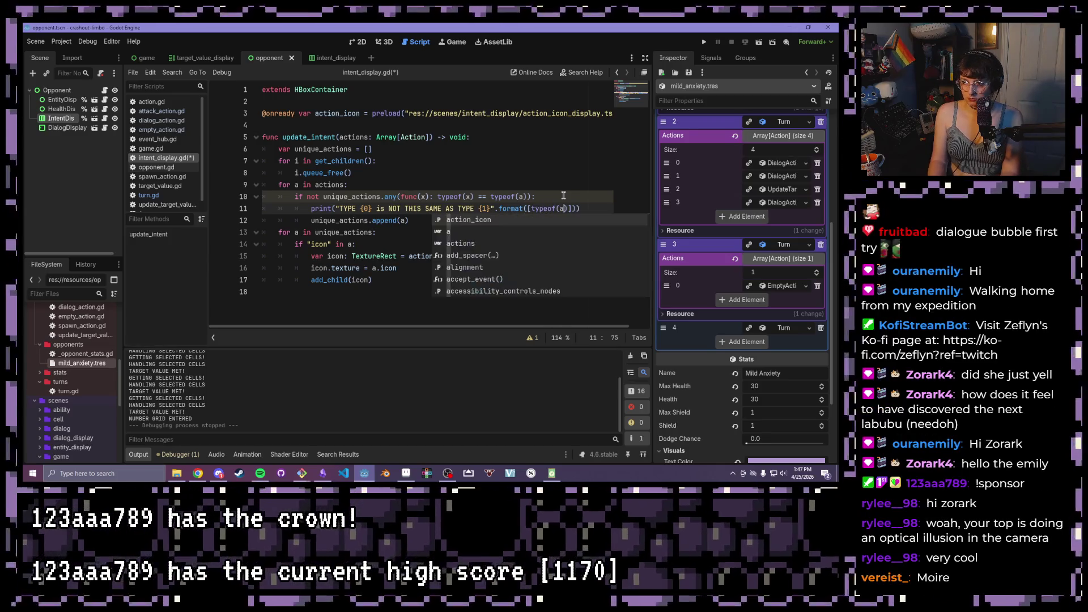
type("typeof(")
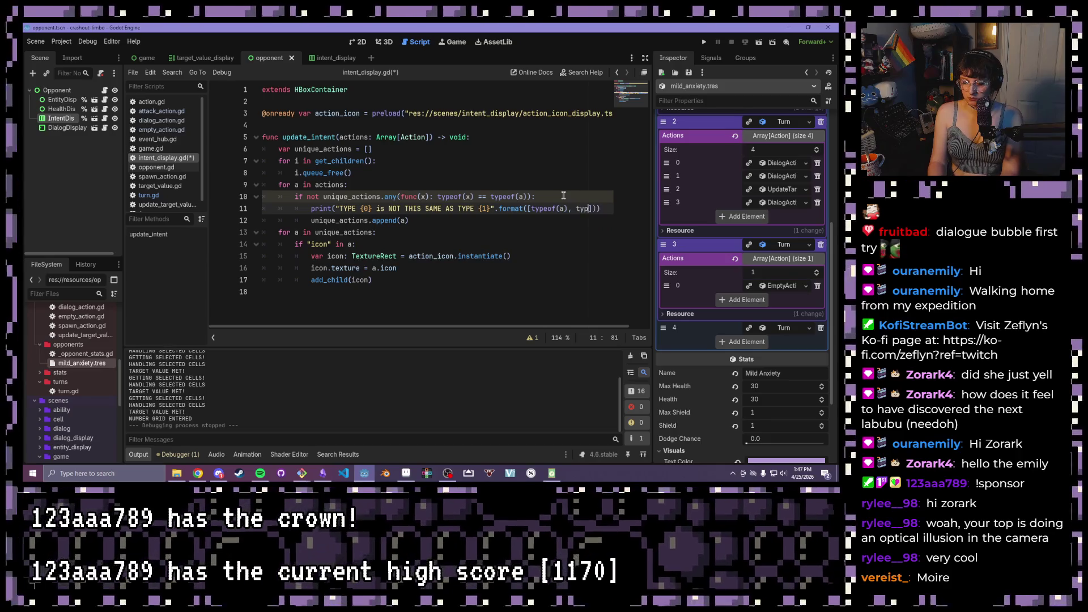
type("x")
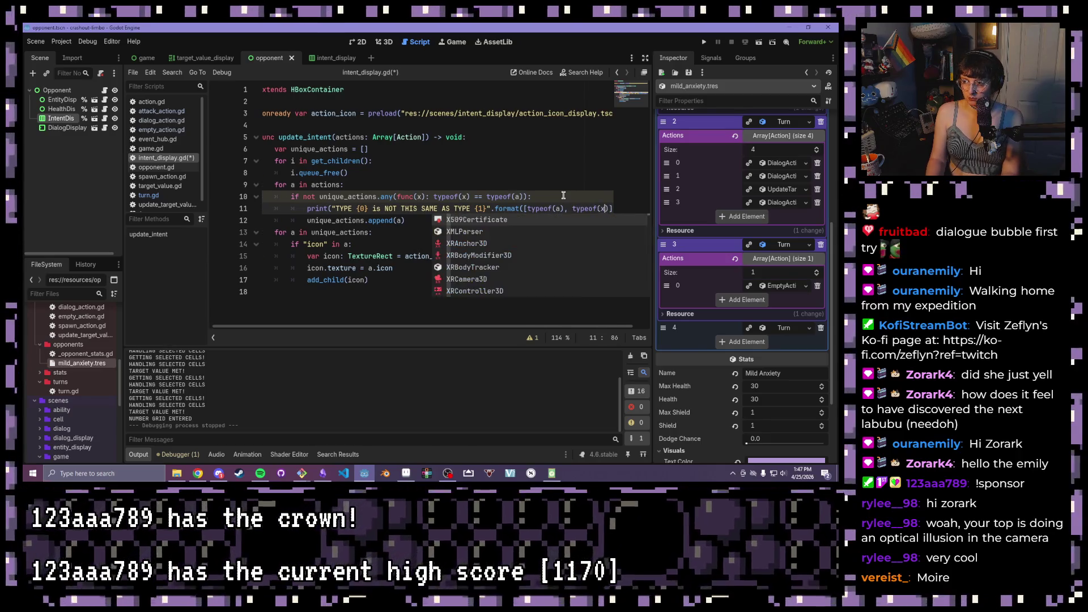
key("ctrl+s")
Delete the debug print line, put 'return' before the typeof comparison, and run the game.
left_click(418, 187)
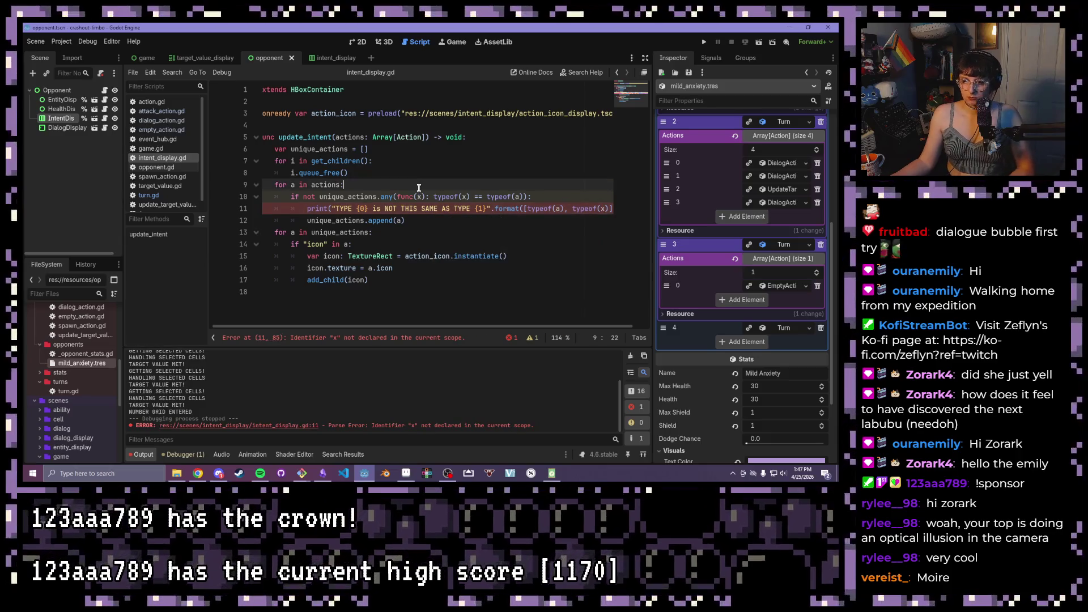
left_click(389, 197)
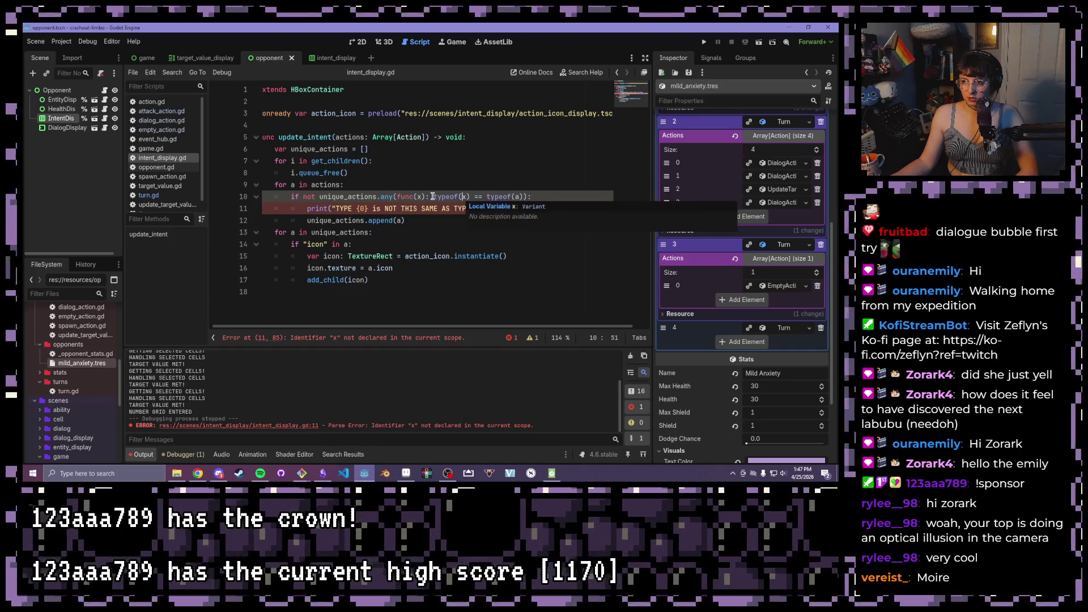
left_click(450, 208)
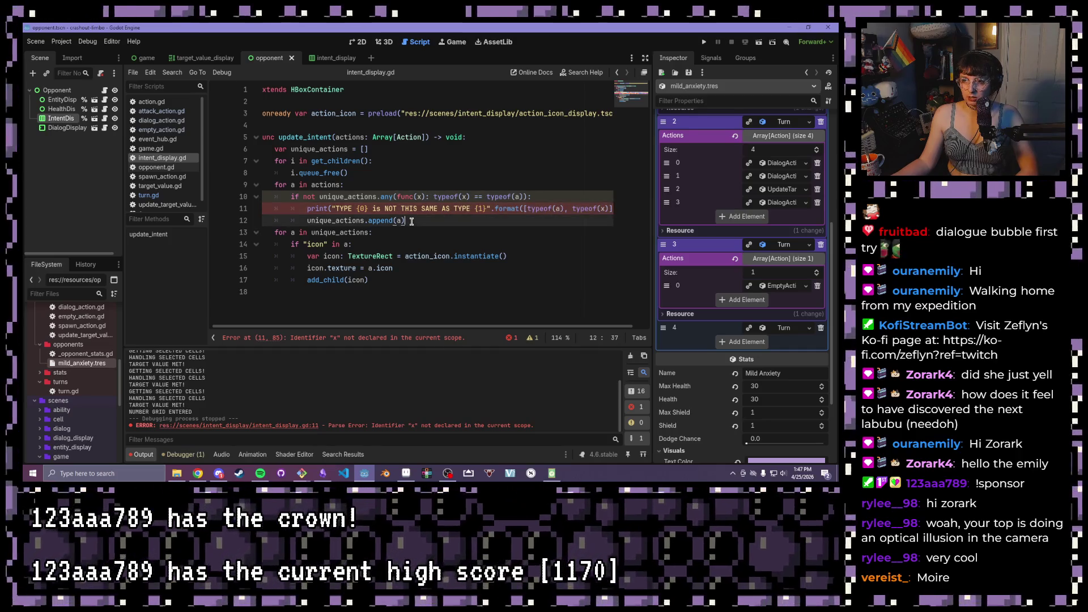
left_click_drag(264, 209, 635, 210)
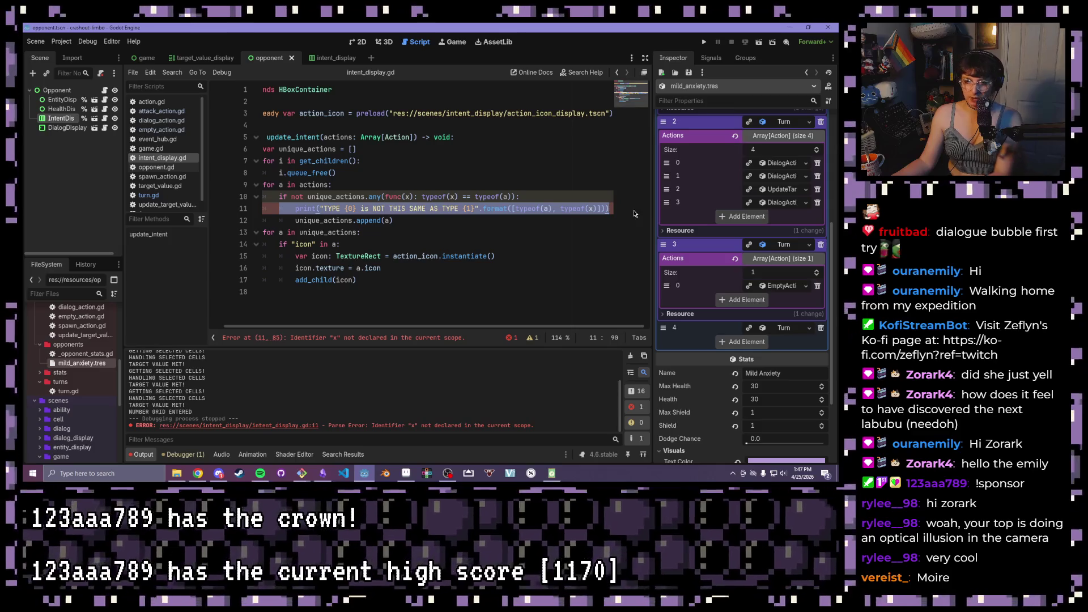
key("BackSpace")
left_click(440, 197)
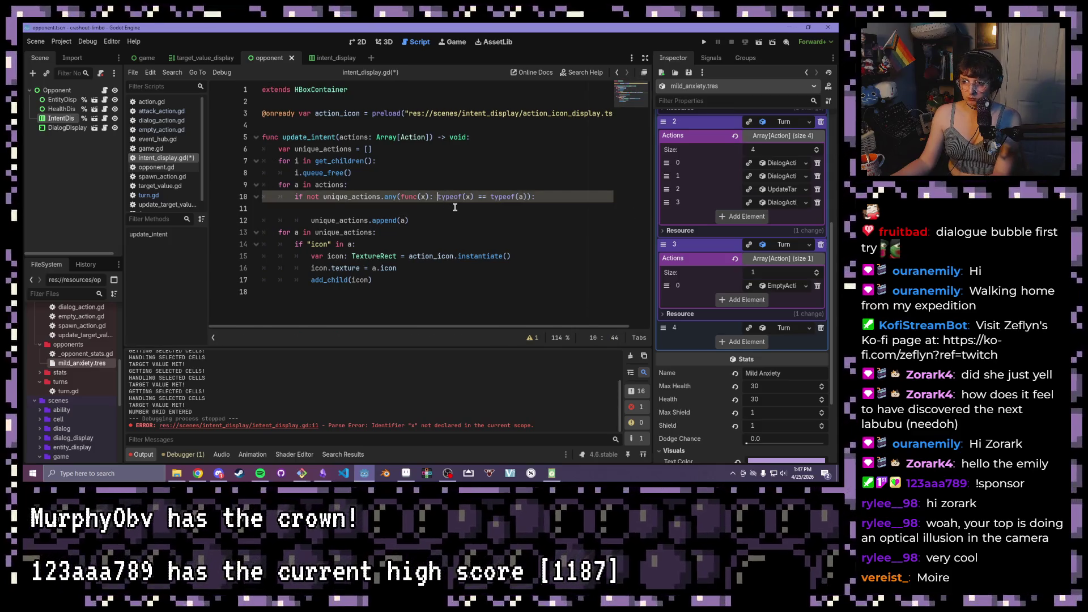
type("return")
left_click(455, 207)
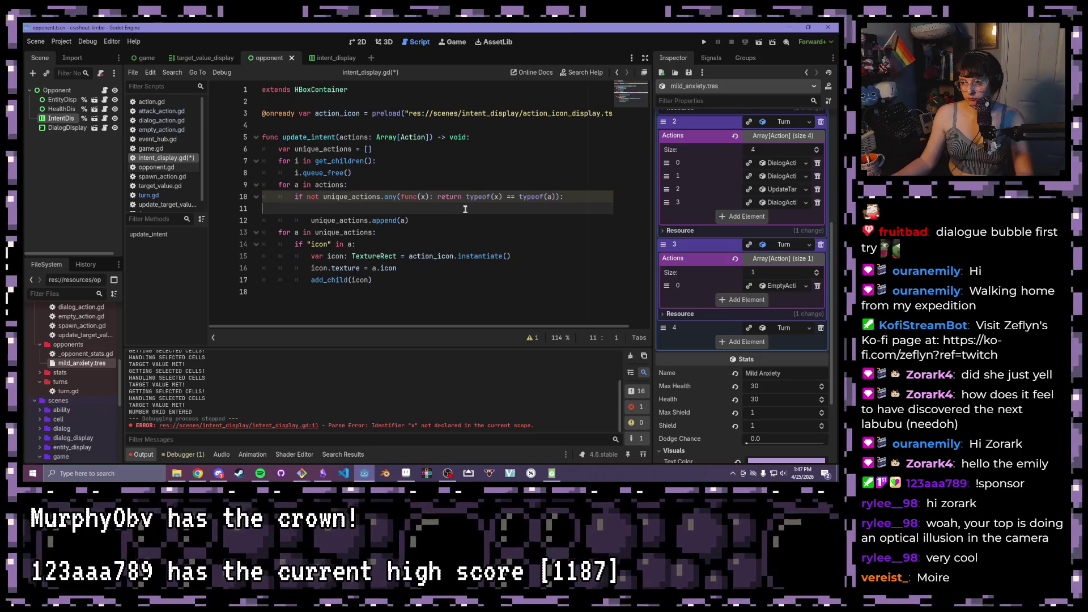
left_click(701, 44)
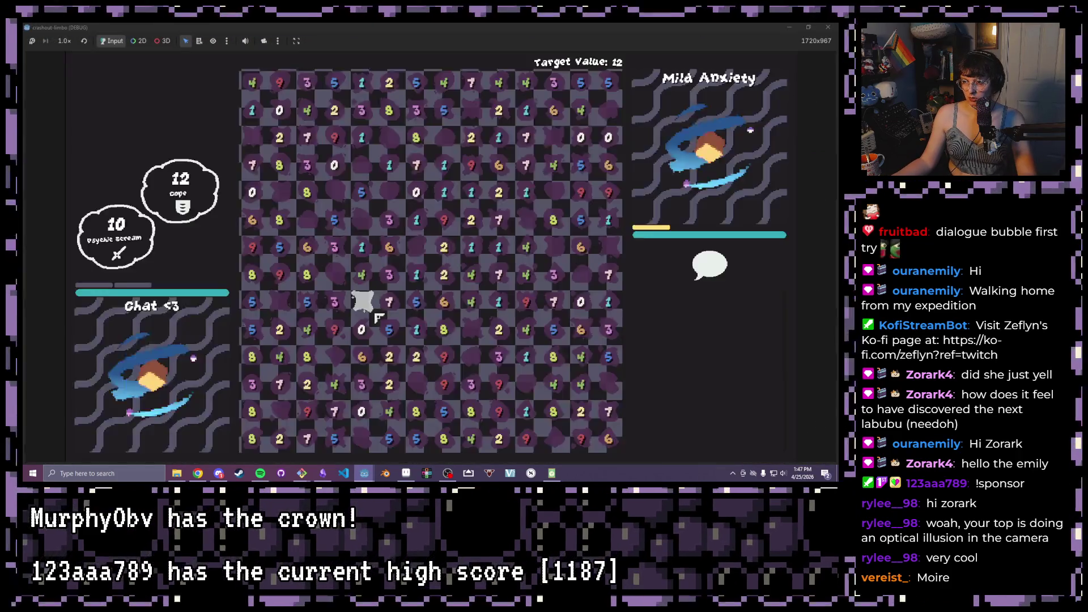
Play turns clearing 9+1, 1+9+2, 9+3 and three 5s to match targets 12 and 15.
mouse_move(524, 303)
left_mouse_down()
mouse_move(502, 304)
mouse_move(498, 318)
left_mouse_up()
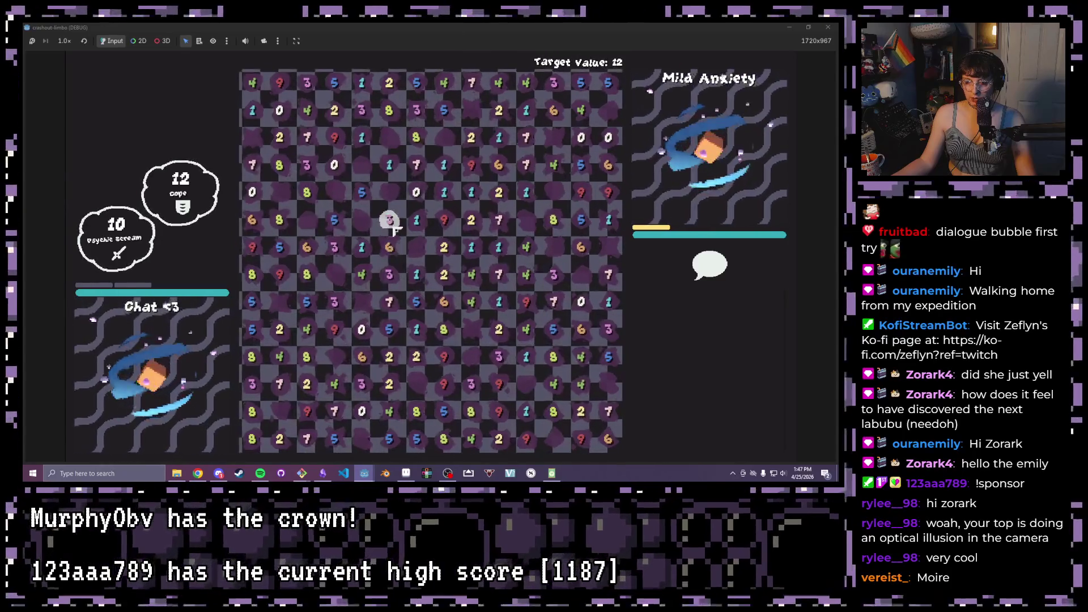
left_click(446, 226)
left_click_drag(446, 226, 478, 216)
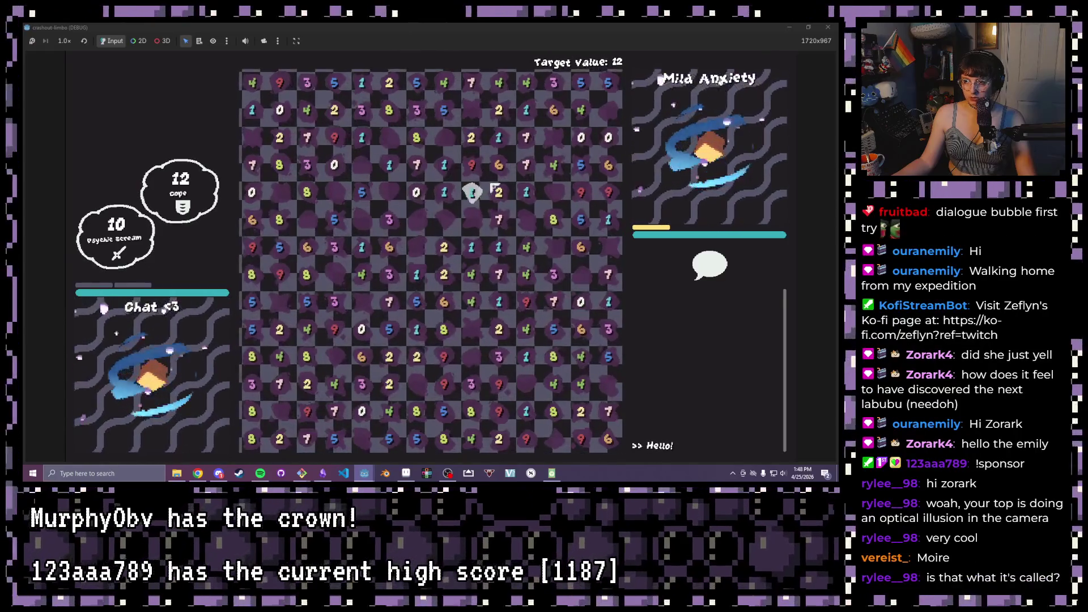
left_click_drag(472, 165, 458, 196)
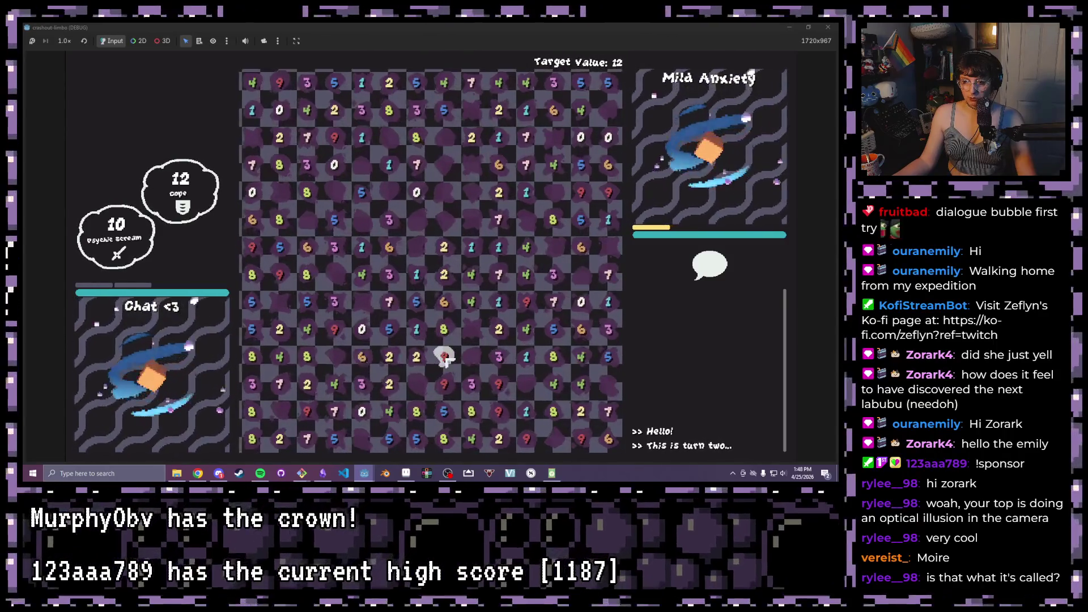
left_click_drag(444, 357, 493, 357)
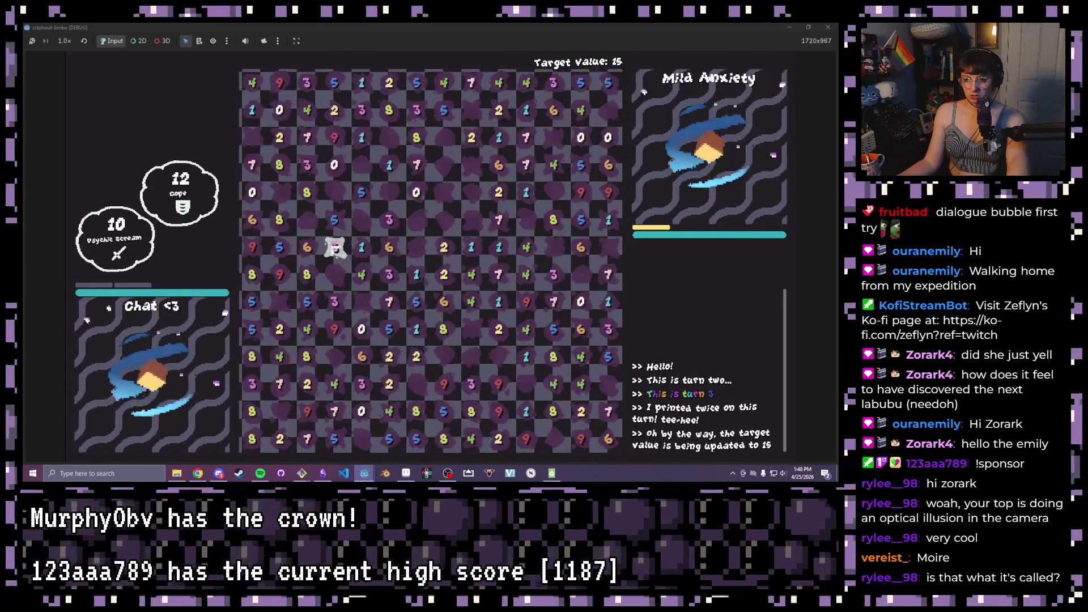
left_click_drag(280, 247, 363, 258)
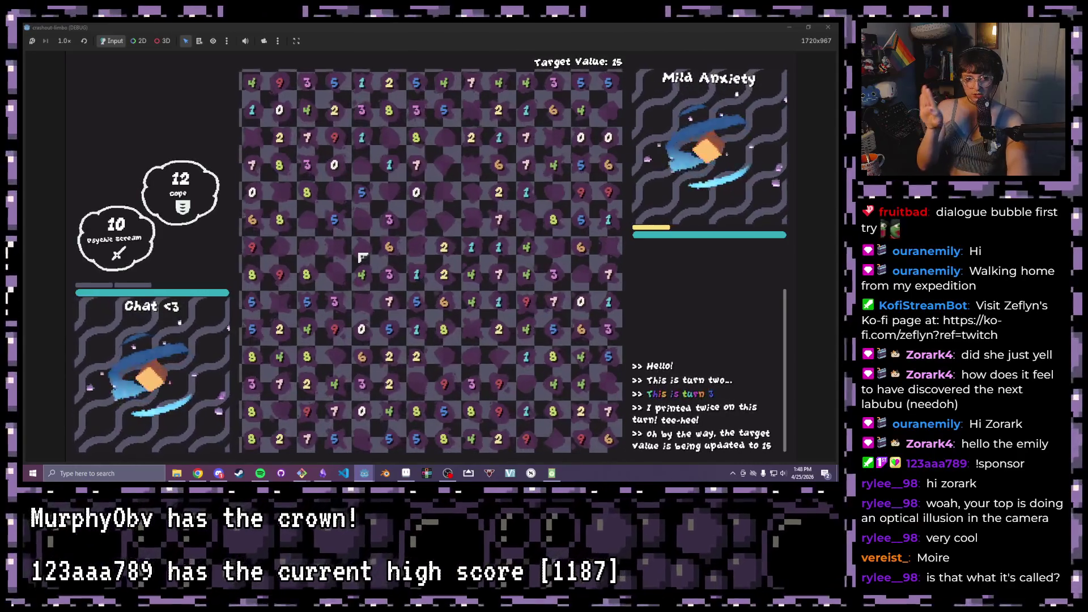
mouse_move(250, 358)
left_mouse_down()
mouse_move(287, 360)
mouse_move(278, 373)
left_mouse_up()
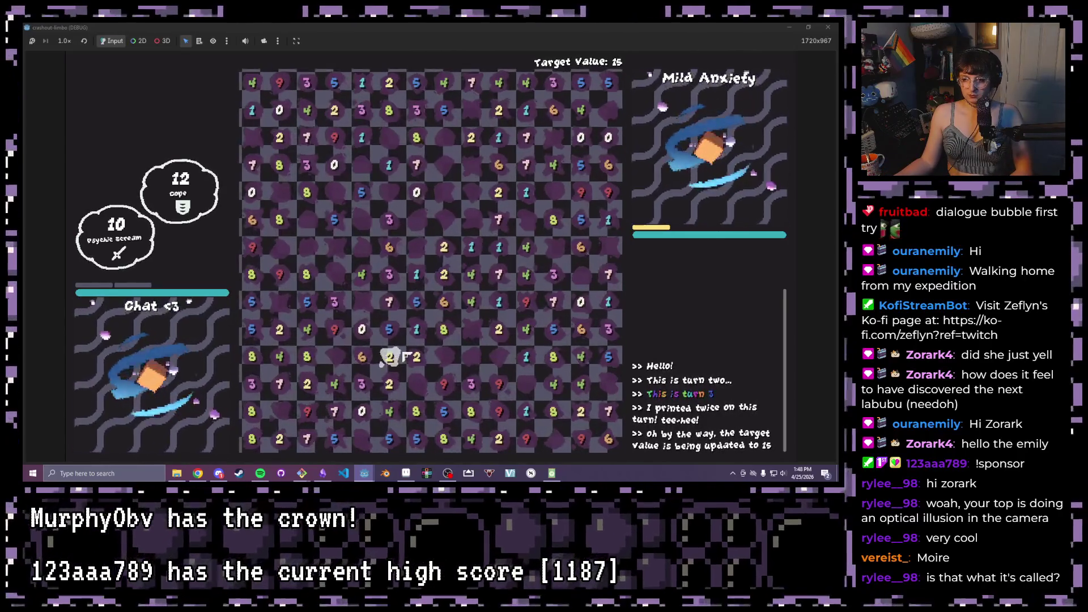
mouse_move(554, 358)
left_mouse_down()
mouse_move(579, 357)
mouse_move(539, 369)
mouse_move(570, 358)
mouse_move(584, 439)
left_mouse_up()
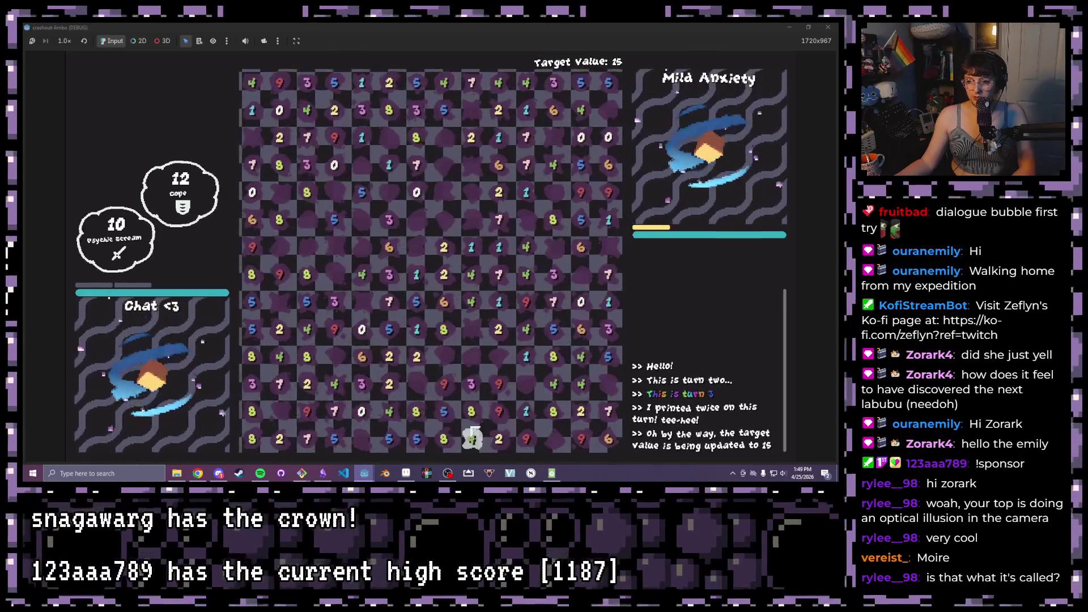
left_click_drag(419, 439, 336, 437)
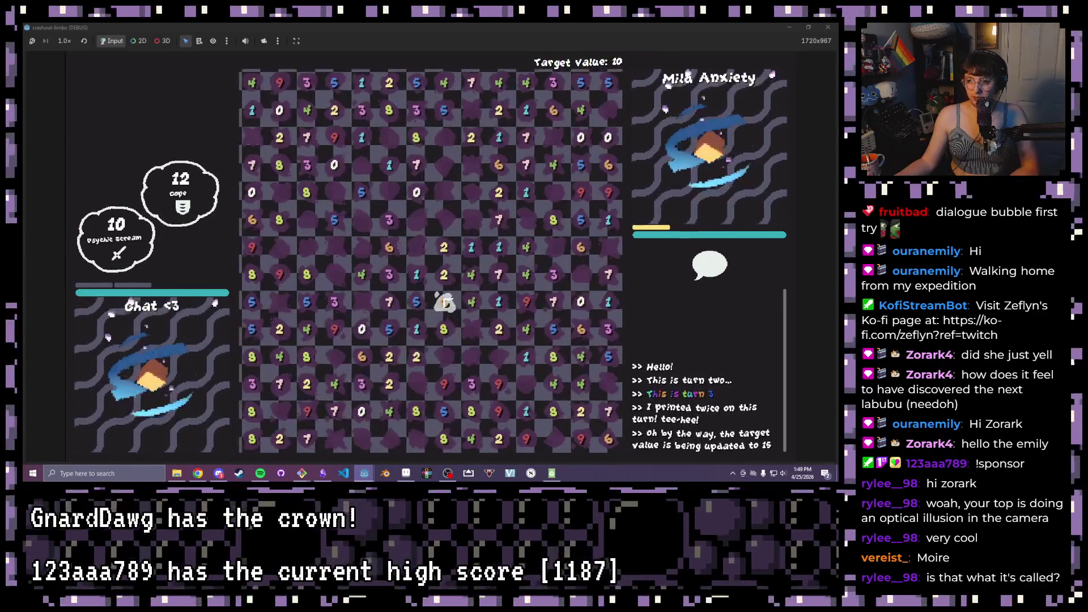
Clear 6+4, 2+1+7 and 3+7 groups for target 10, then stop the game with F8.
left_click_drag(487, 307, 482, 304)
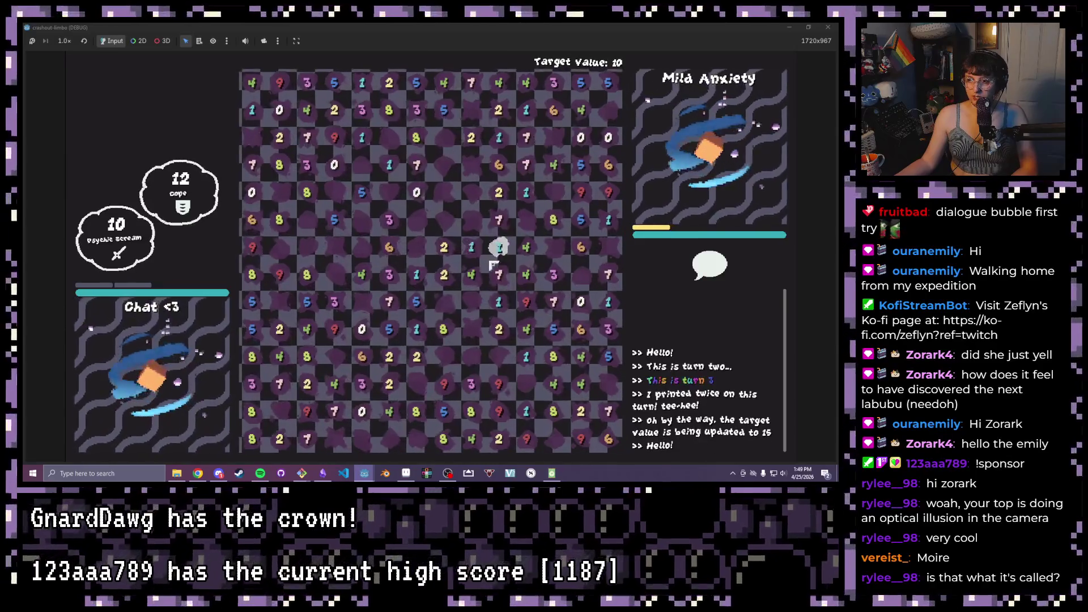
left_click_drag(501, 213, 526, 193)
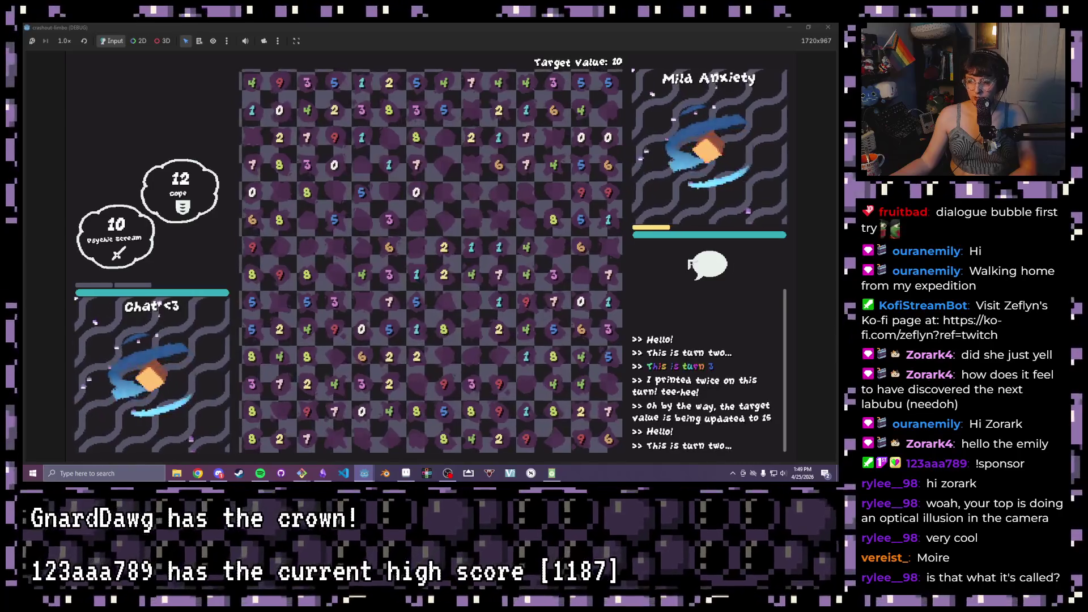
left_click(554, 302)
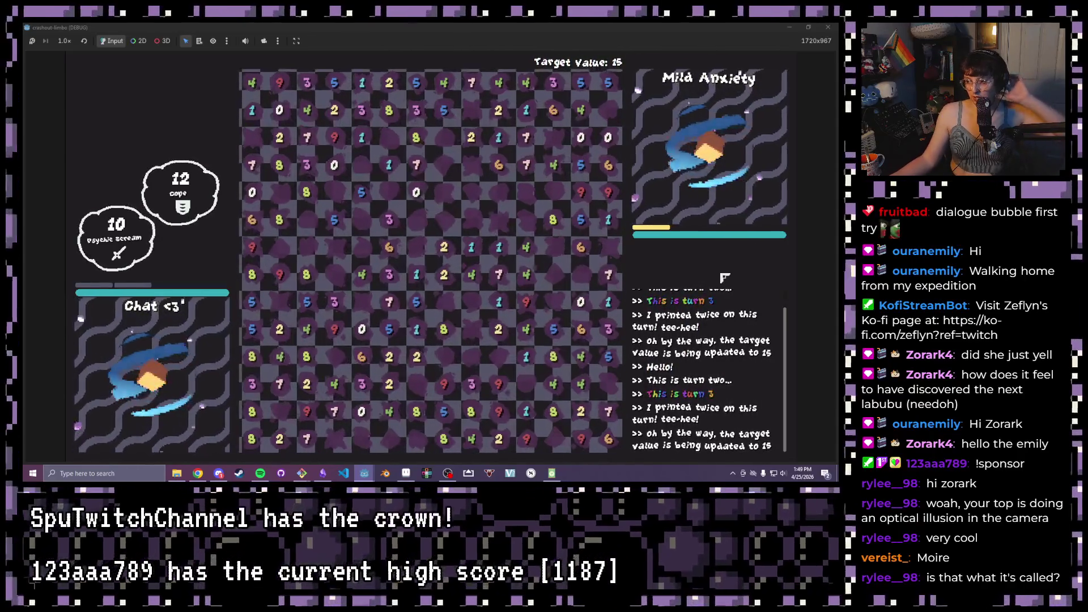
left_click(417, 303)
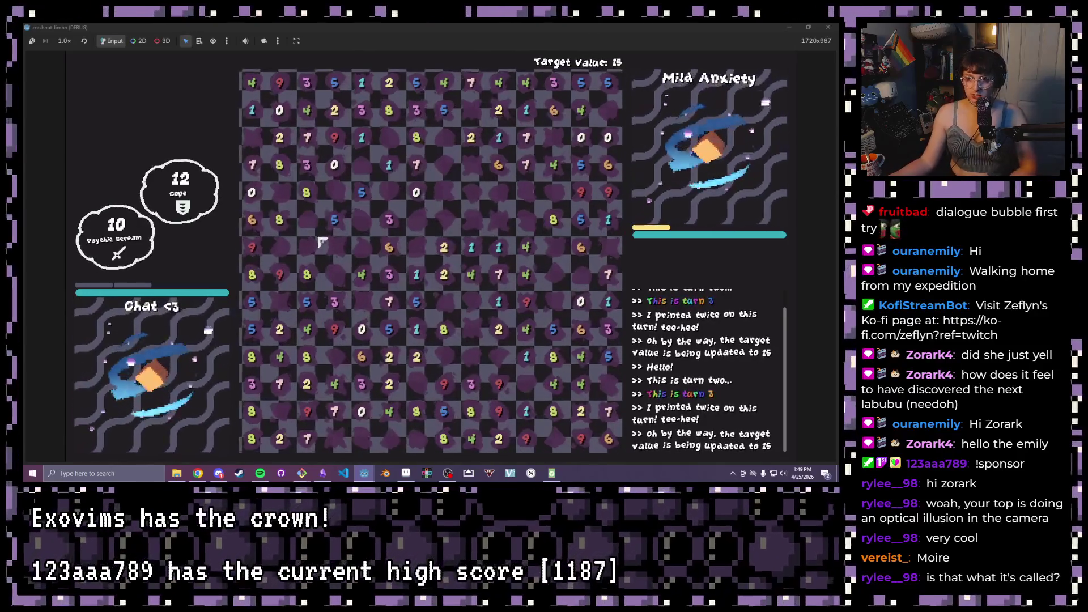
key("F8")
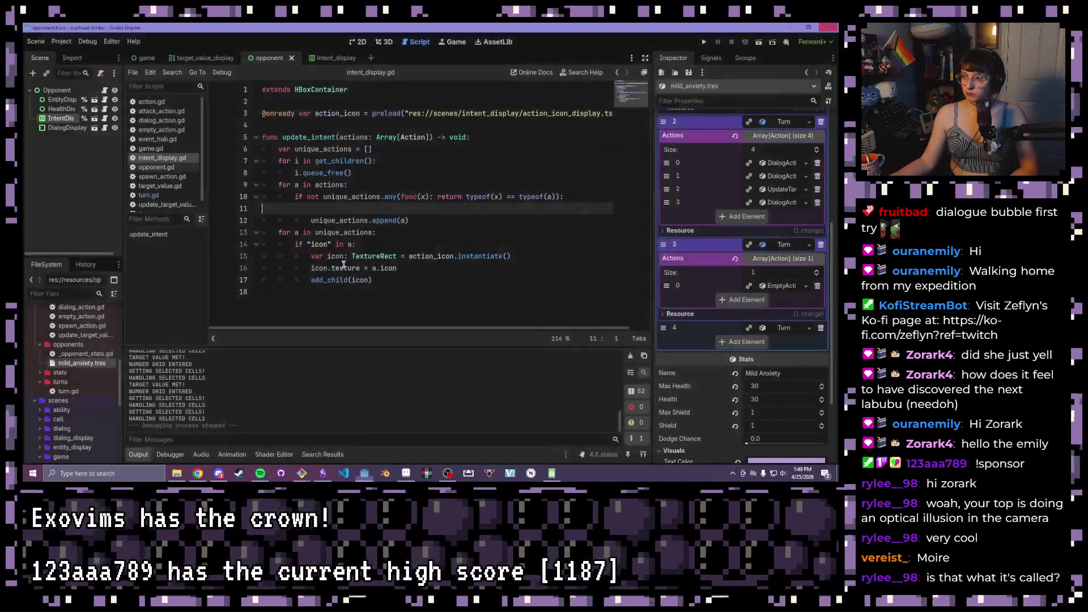
Add 'EmptyAction Icon' and 'UpdateTargetValue Icon' cards to Obsidian's TO DO column.
left_click(325, 475)
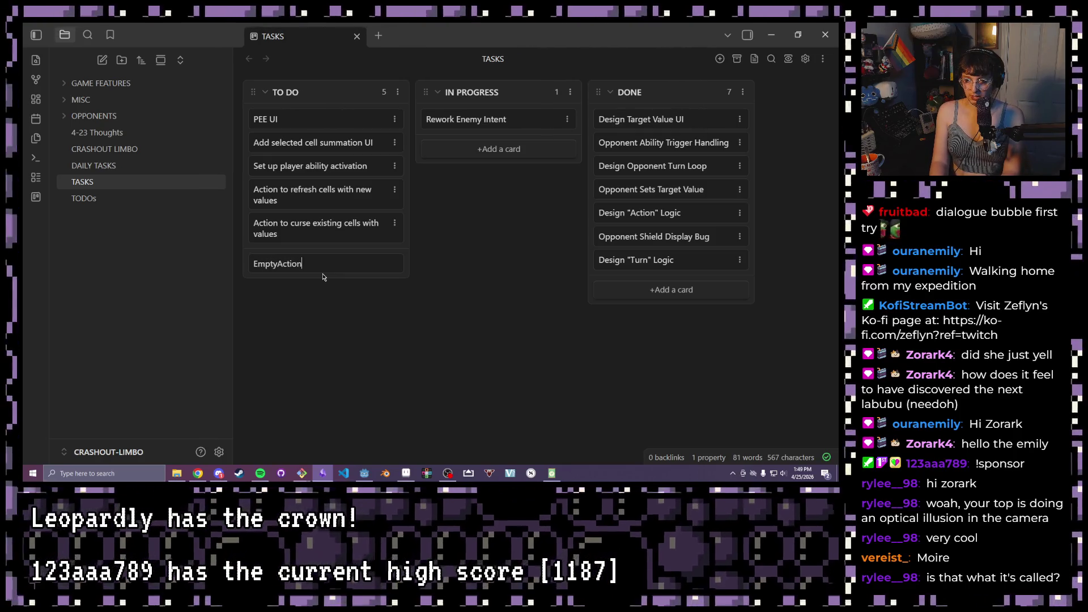
type("Icon")
key("Return")
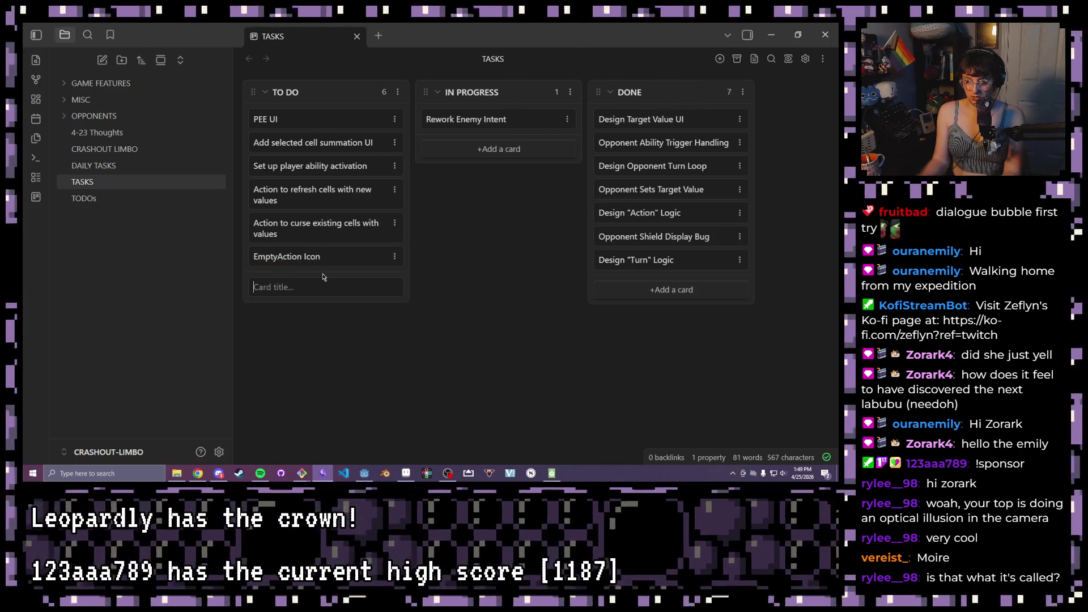
type("Attack")
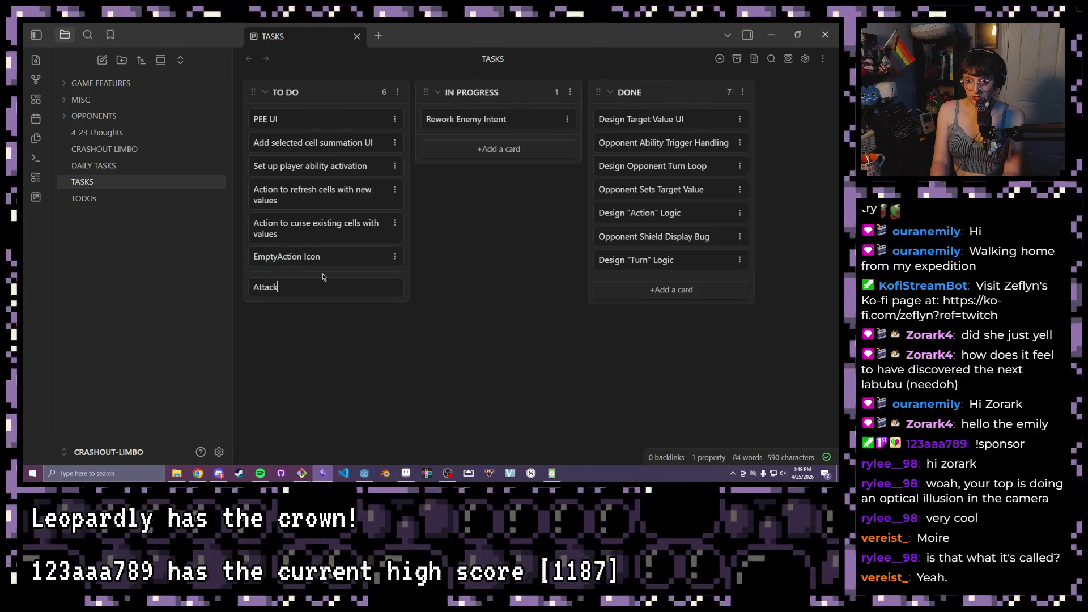
key("BackSpace")
key("BackSpace")
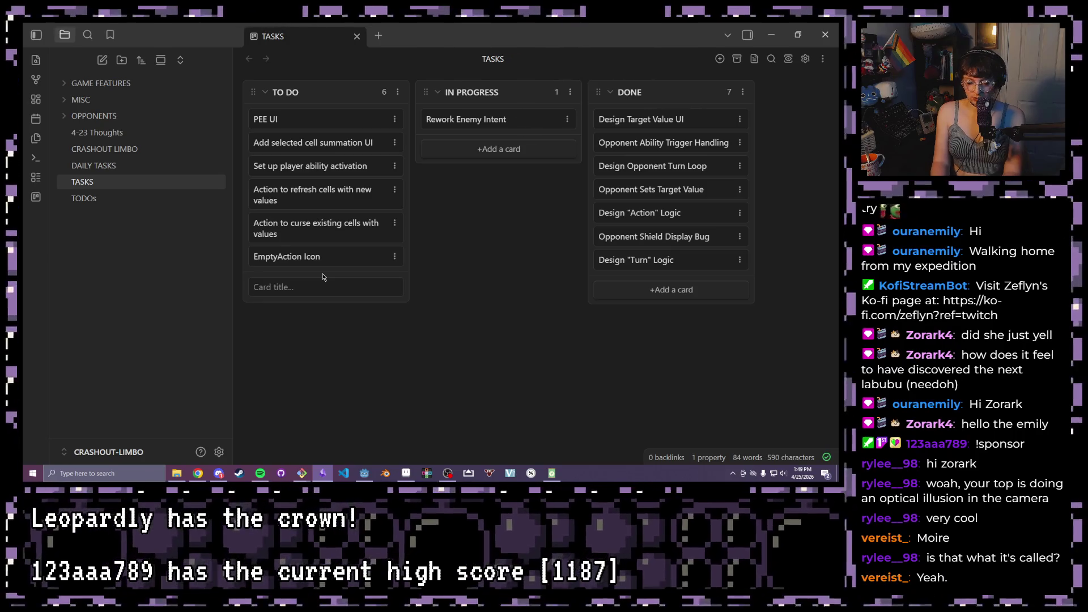
type("dateTargetValue ")
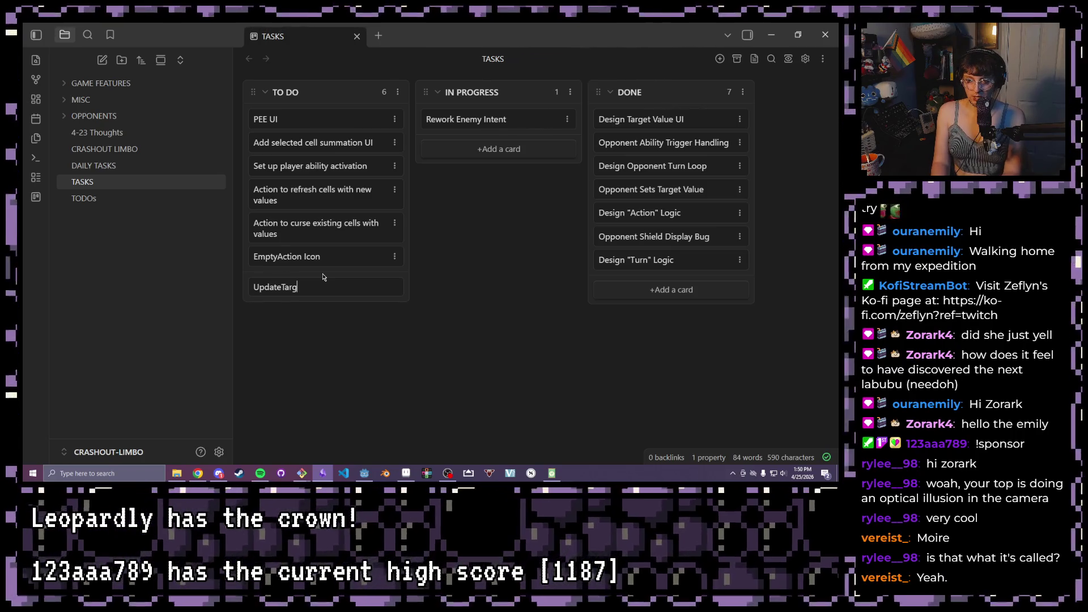
type("Icon")
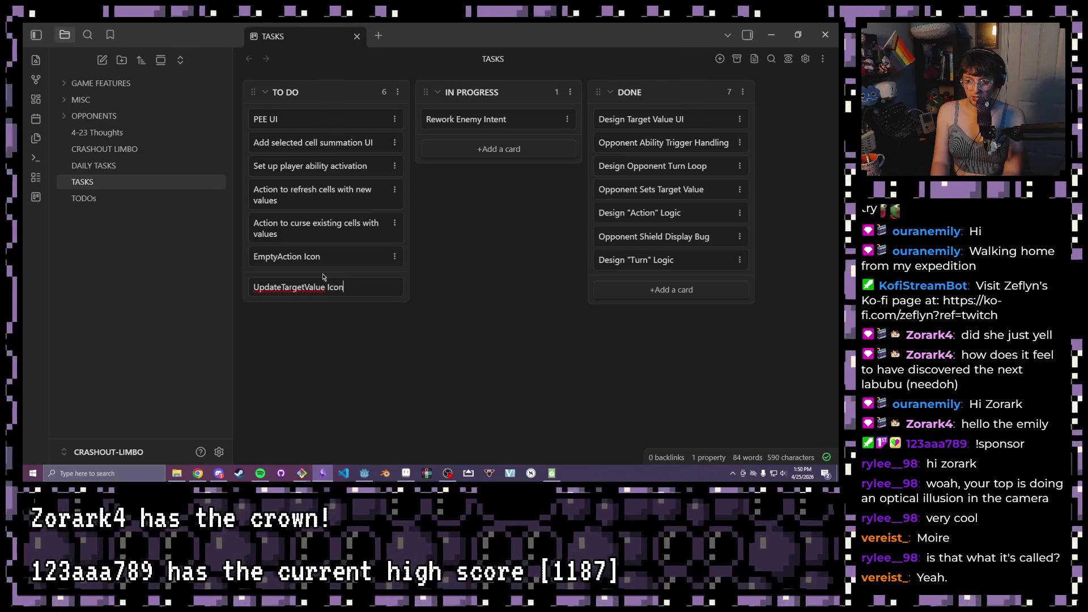
key("Return")
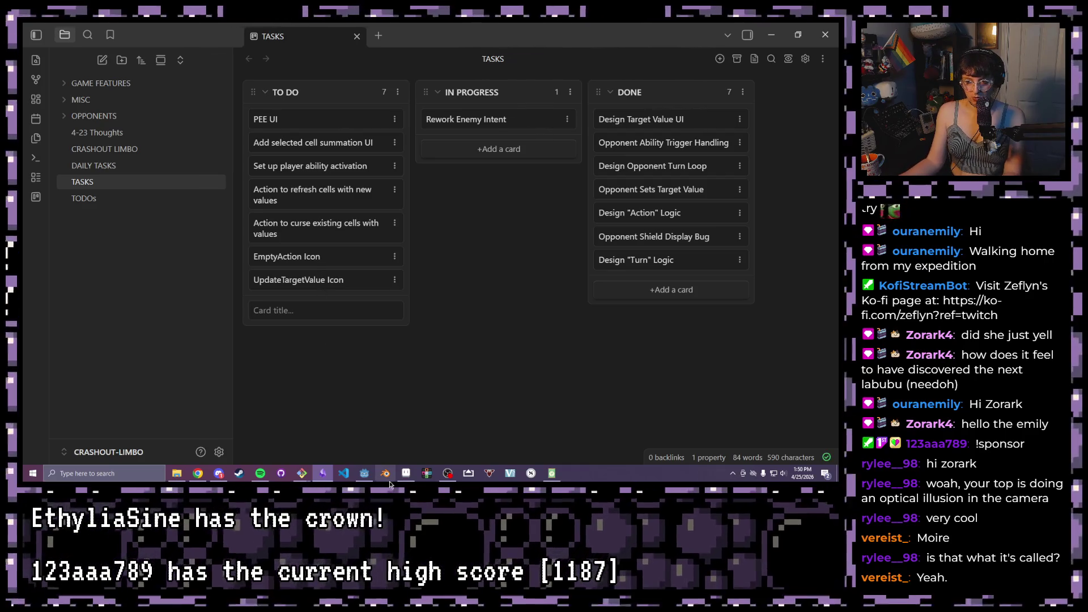
left_click(365, 476)
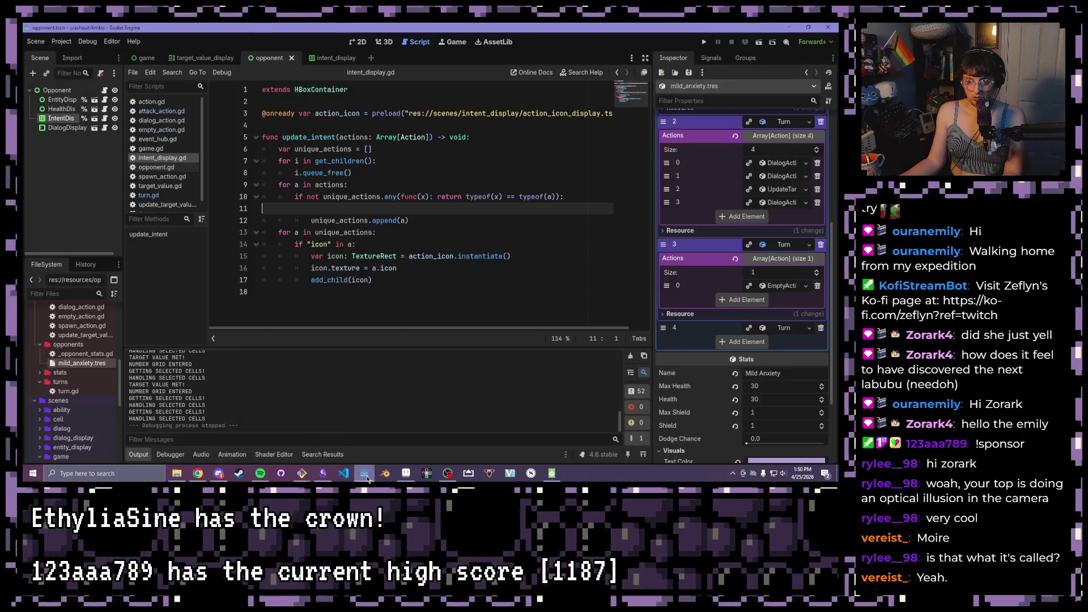
Remove the blank line 11 from intent_display.gd, then switch to the speech-bubble sprite in Aseprite.
scroll(68, 363, "up", 3)
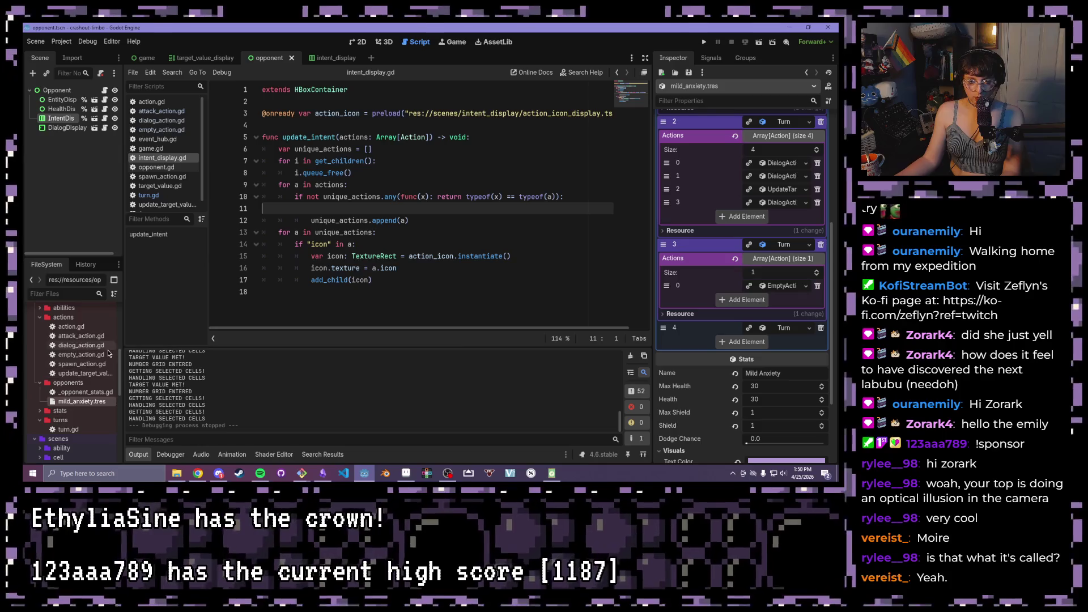
left_click(453, 185)
left_click(459, 207)
key("Delete")
key("End")
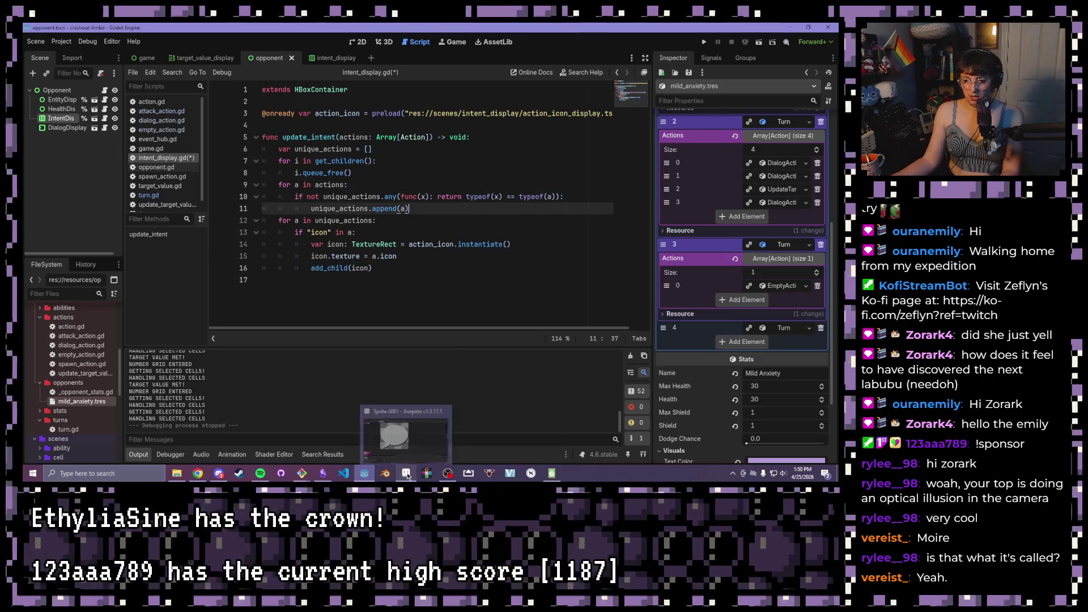
left_click(404, 477)
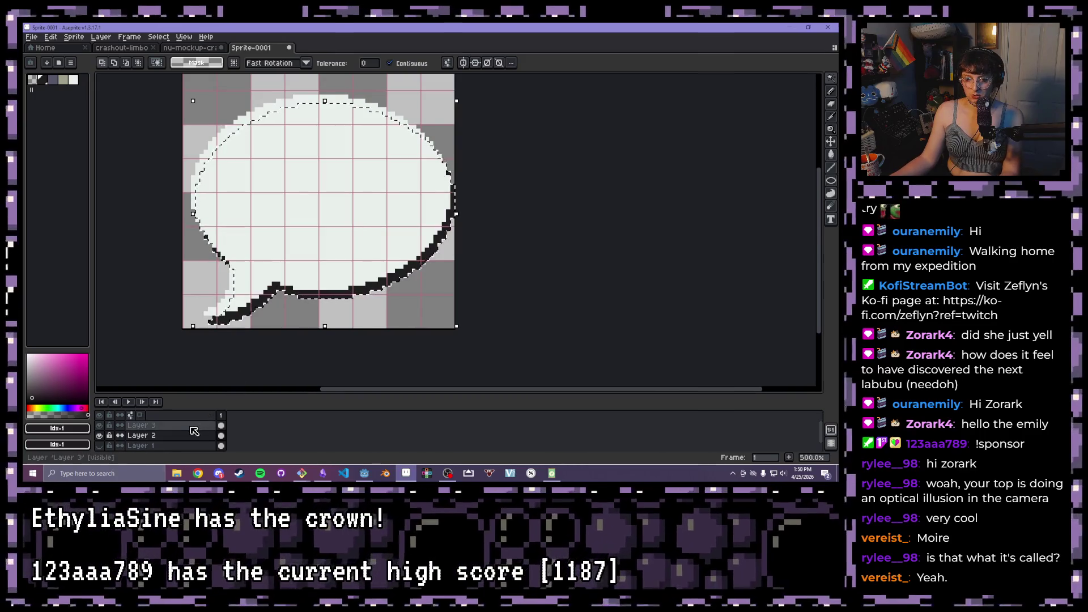
Erase the speech bubble's dark outline and white shape from the sprite.
left_click(324, 220)
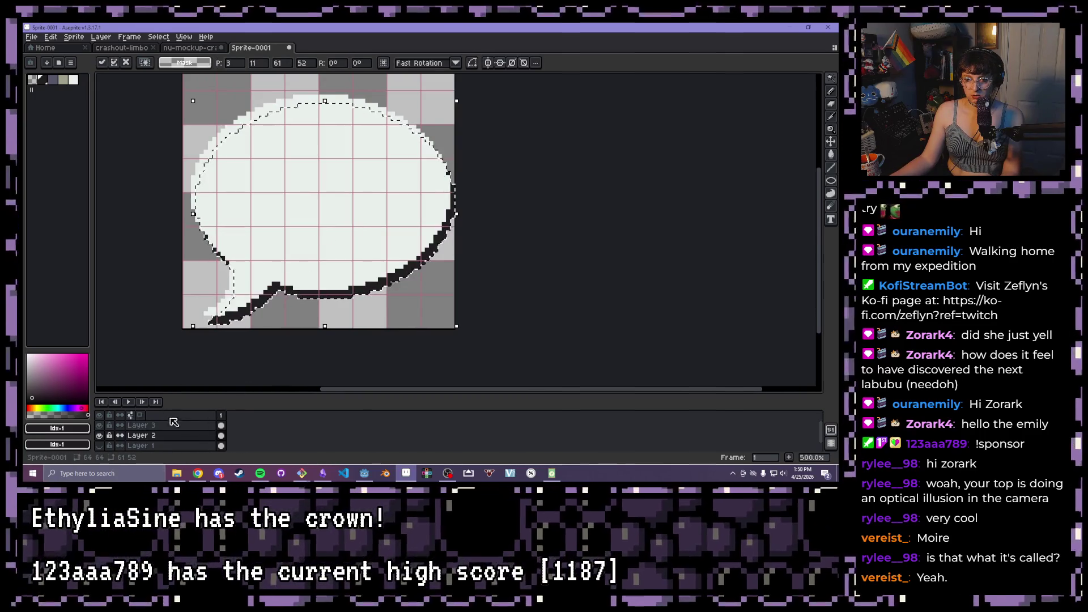
key("Return")
key("Delete")
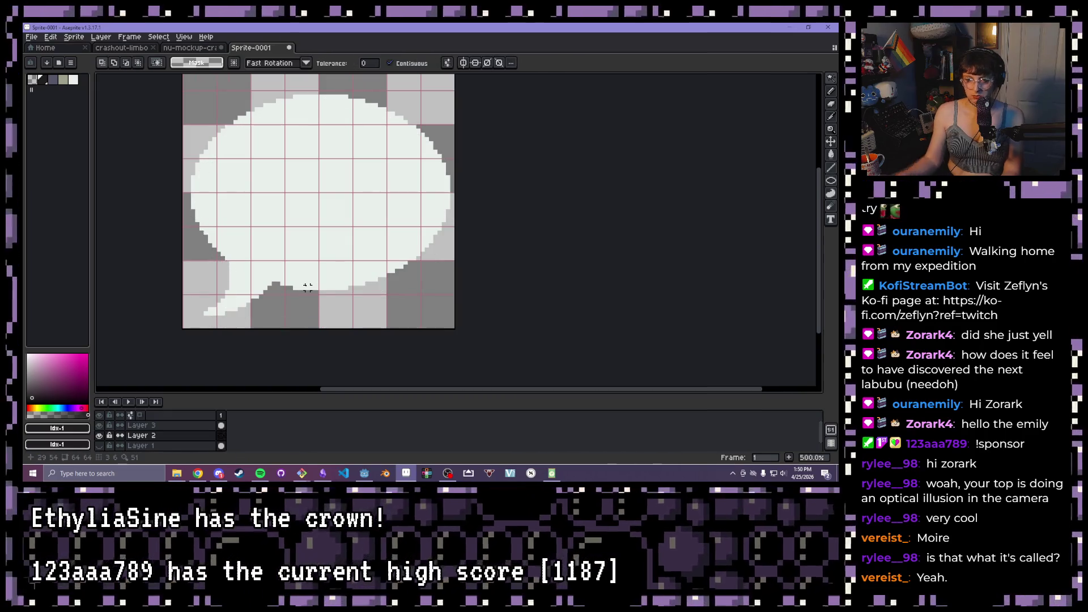
key("Delete")
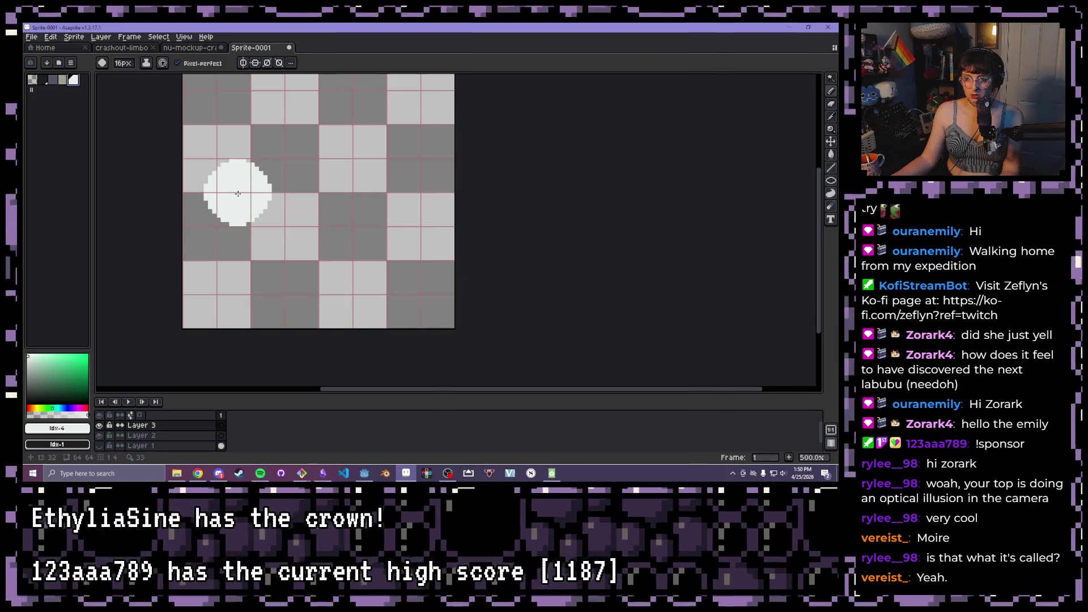
left_click_drag(224, 131, 252, 160)
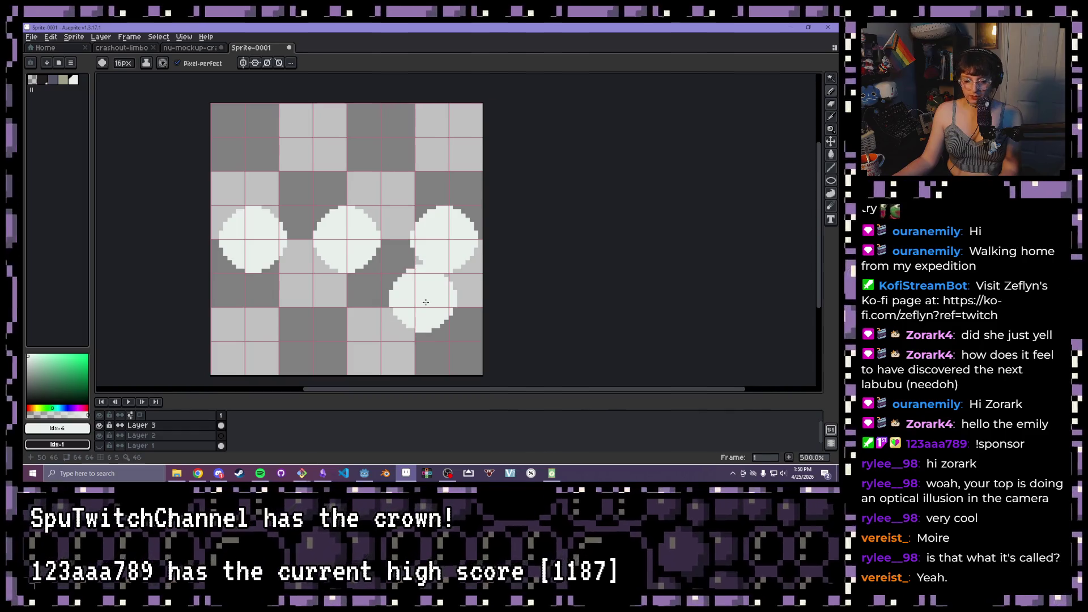
Paste the three white dots onto Layer 2 and shift them down to form shadows.
key("ctrl+z")
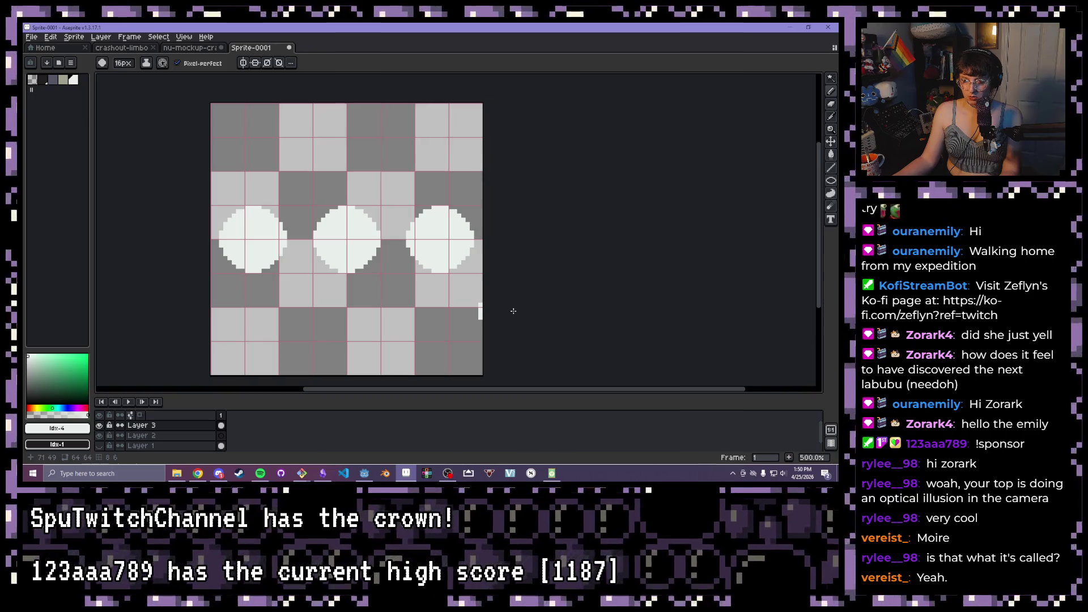
key("w")
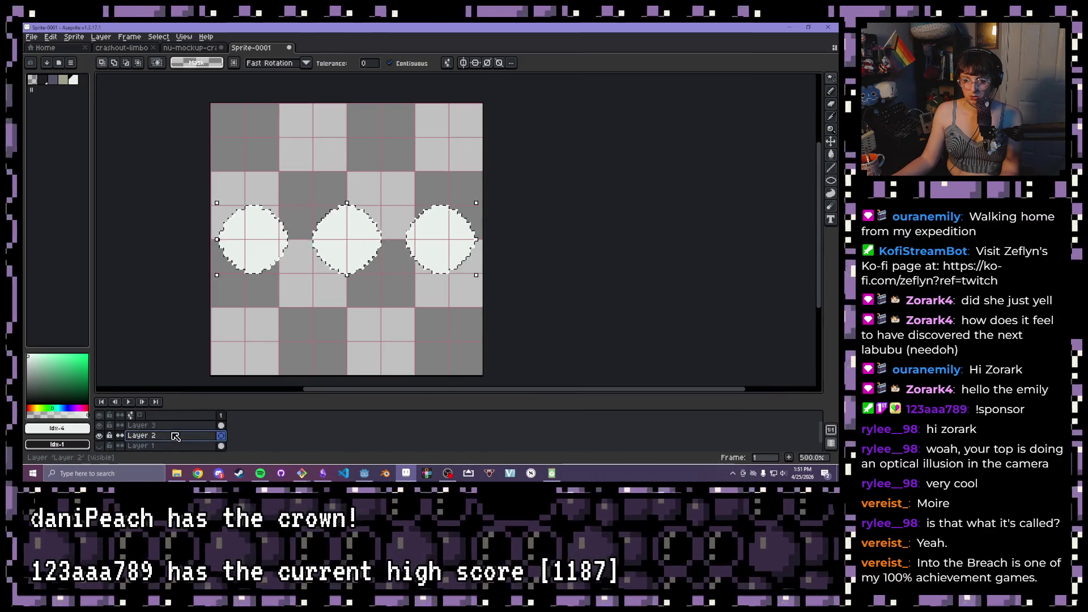
key("ctrl+t")
key("ctrl+d")
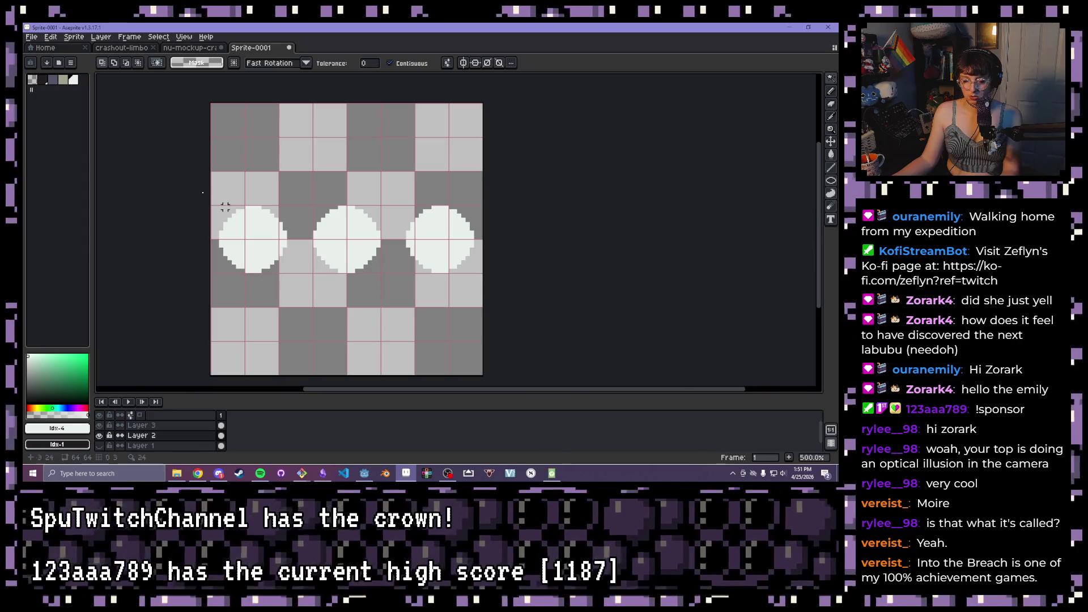
key("Return")
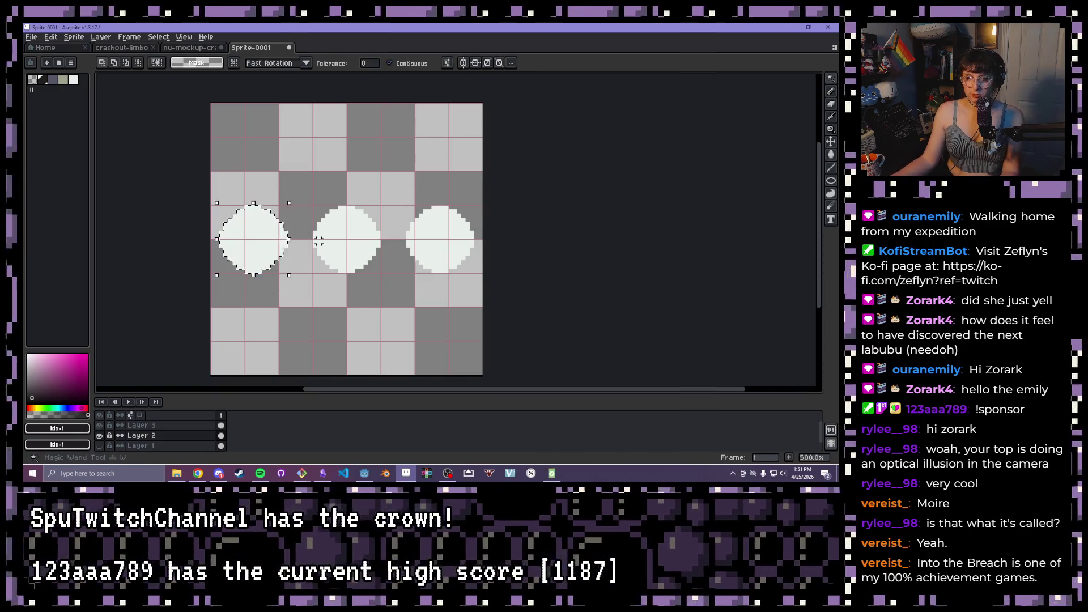
left_click_drag(470, 241, 470, 244)
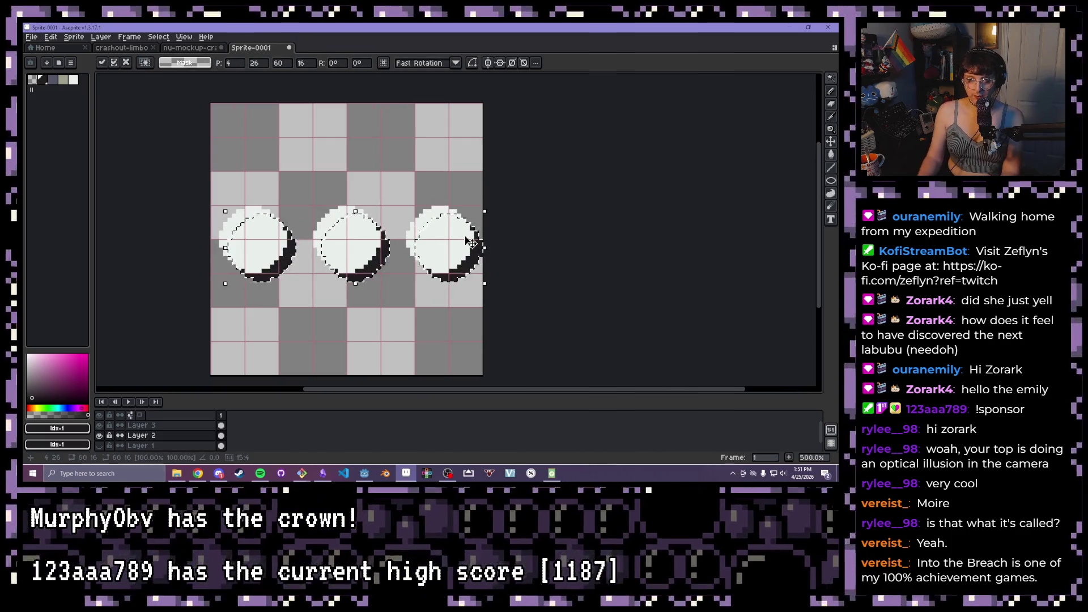
left_click(595, 160)
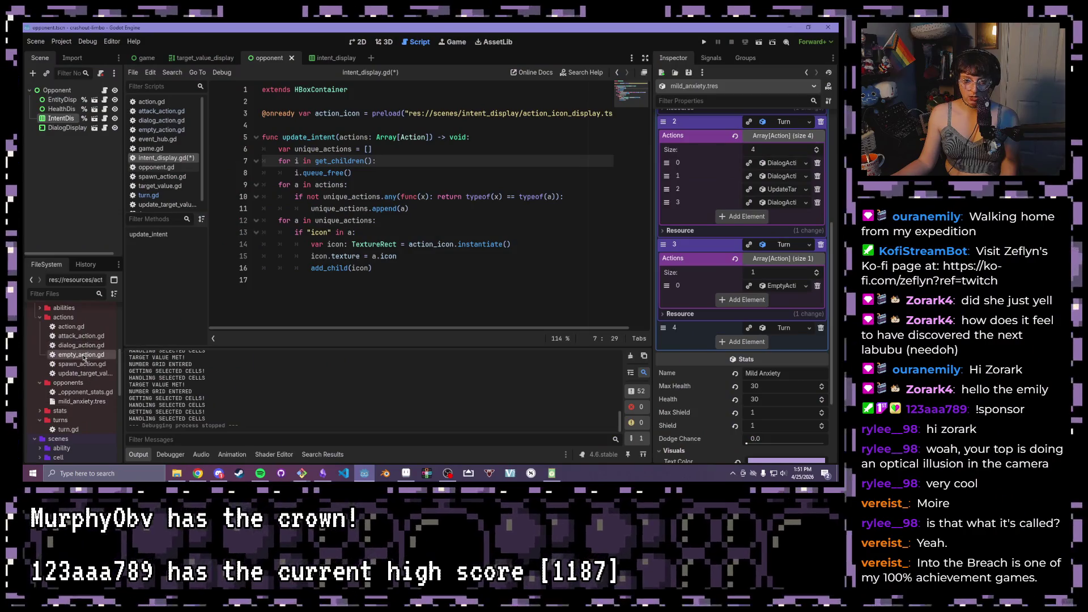
In empty_action.gd, add an icon: Texture2D variable preloading empty-icon.png.
double_click(79, 356)
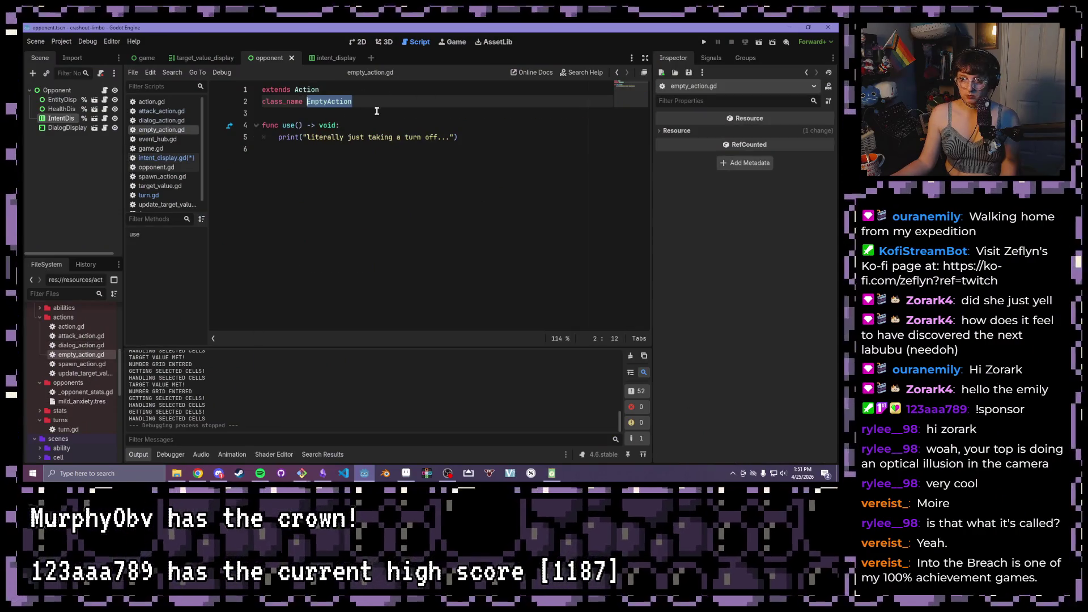
left_click(376, 111)
key("Return")
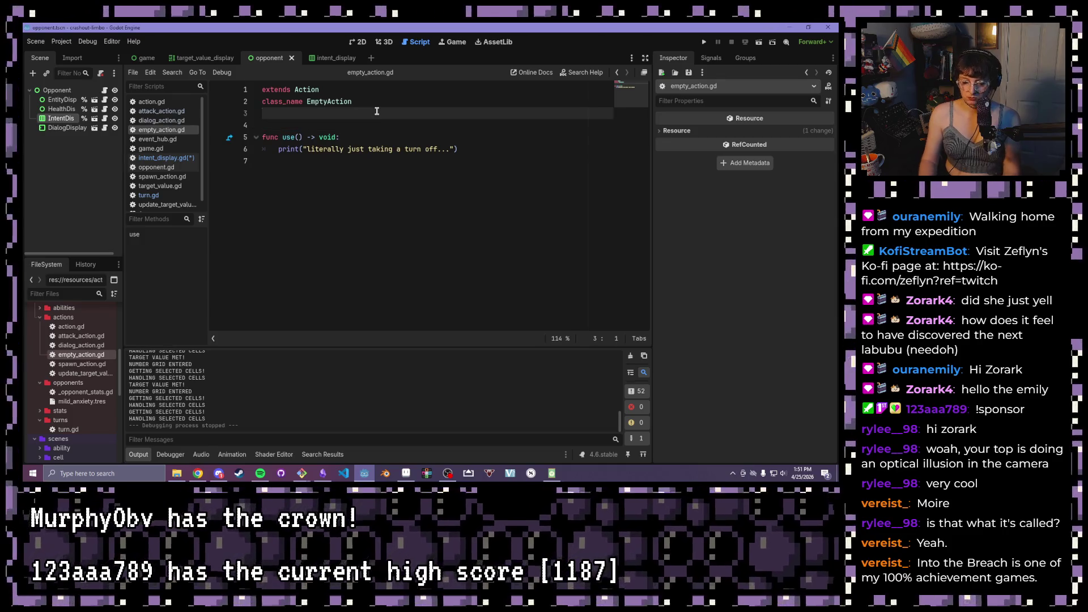
key("Return")
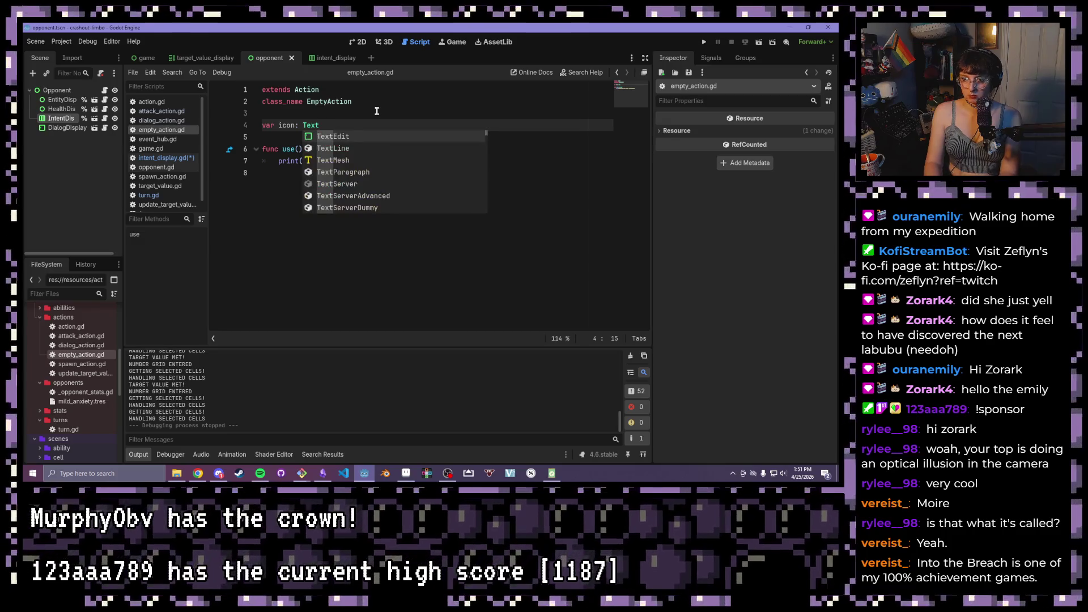
key("Down")
key("Return")
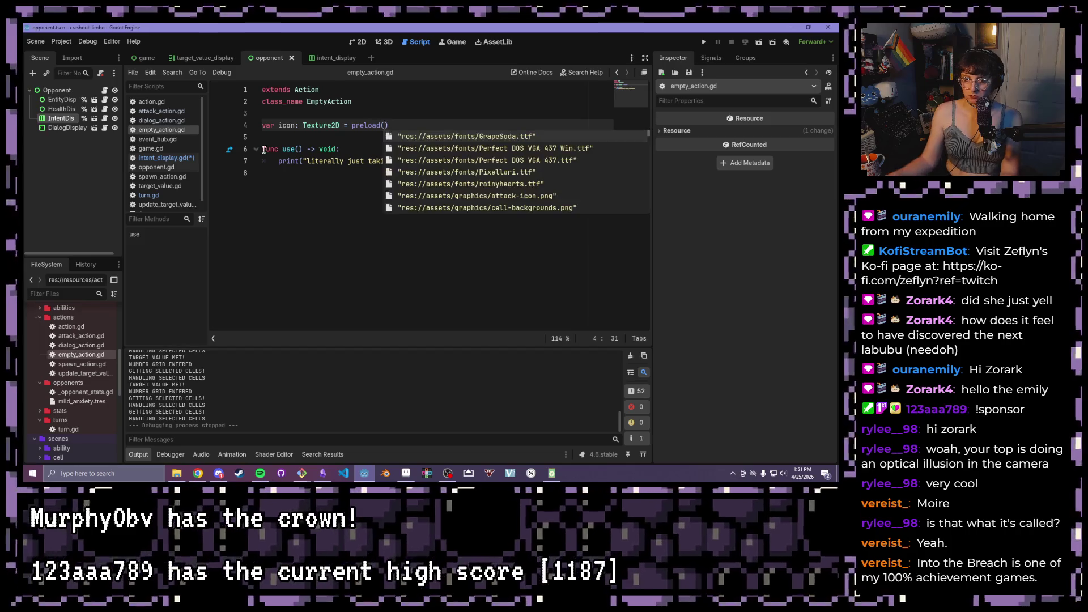
scroll(134, 387, "up", 1)
scroll(45, 387, "up", 5)
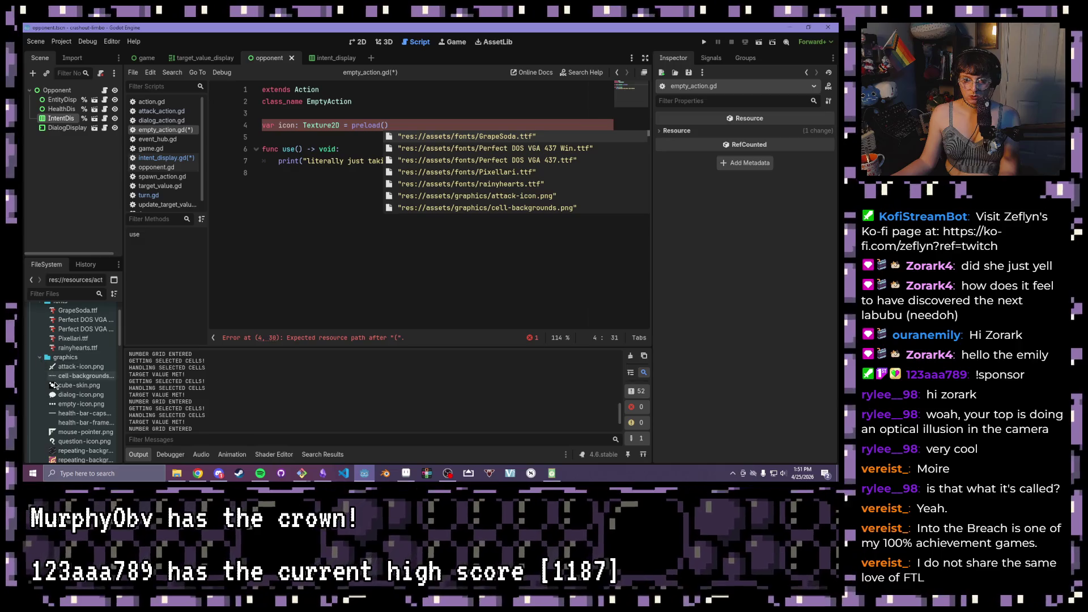
left_click_drag(66, 404, 388, 137)
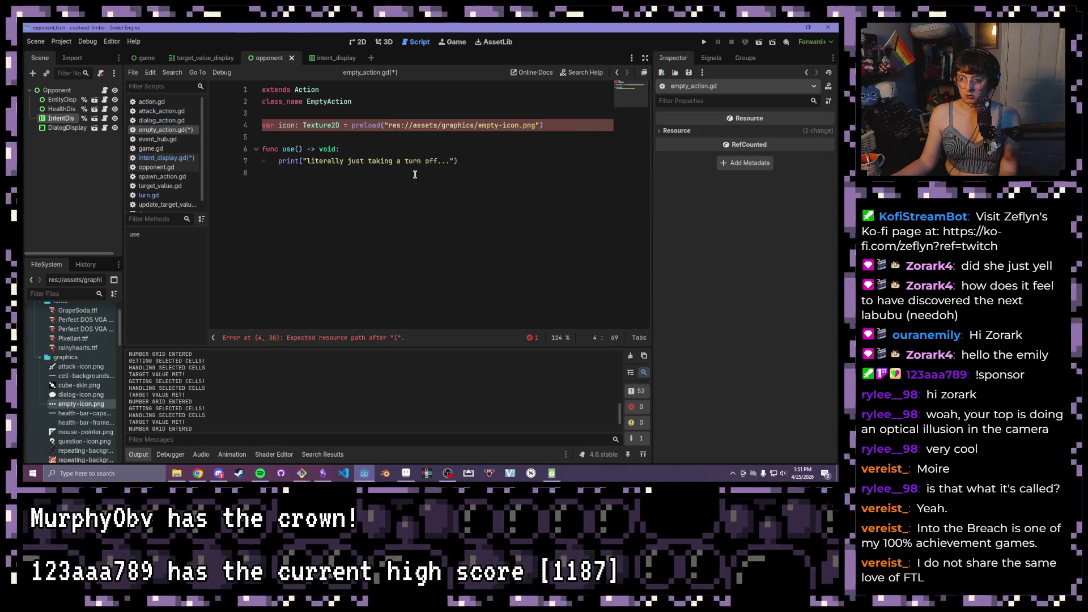
Review the icon-creation loop on lines 12–16 of intent_display.gd.
left_click(148, 167)
left_click(162, 157)
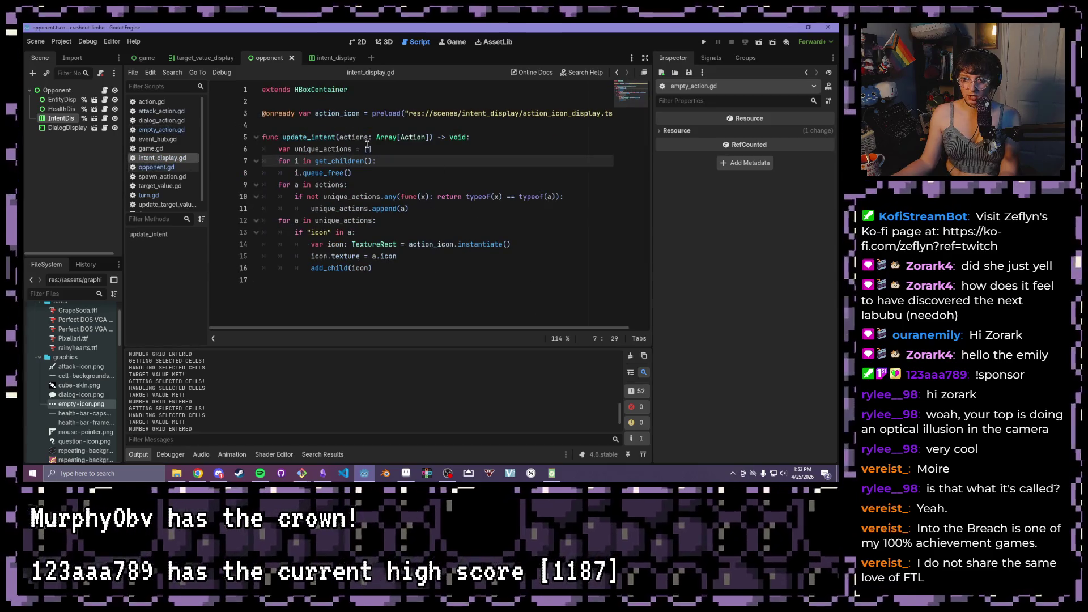
mouse_move(279, 217)
left_mouse_down()
mouse_move(422, 245)
mouse_move(431, 275)
left_mouse_up()
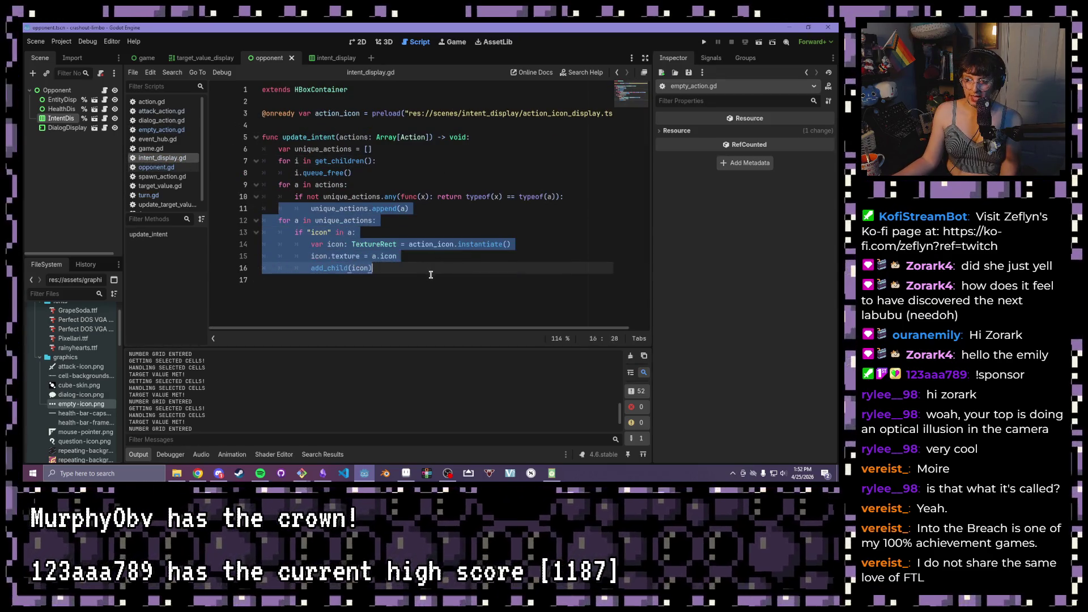
left_click(431, 275)
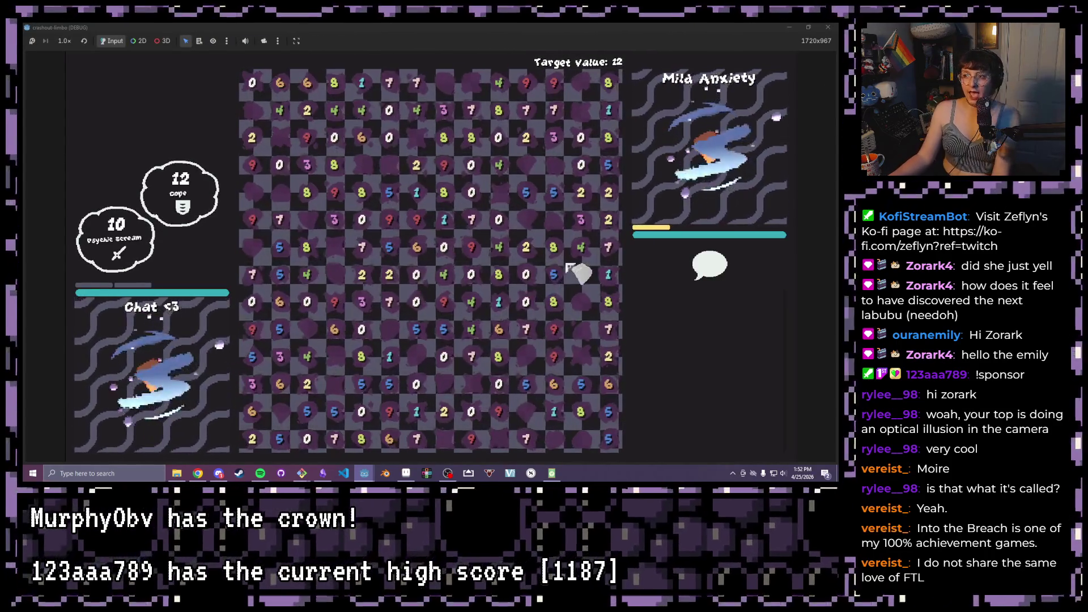
Clear 4+8 and 8+4 tiles and select further groups, then switch to the Obsidian board.
left_click_drag(499, 245, 499, 274)
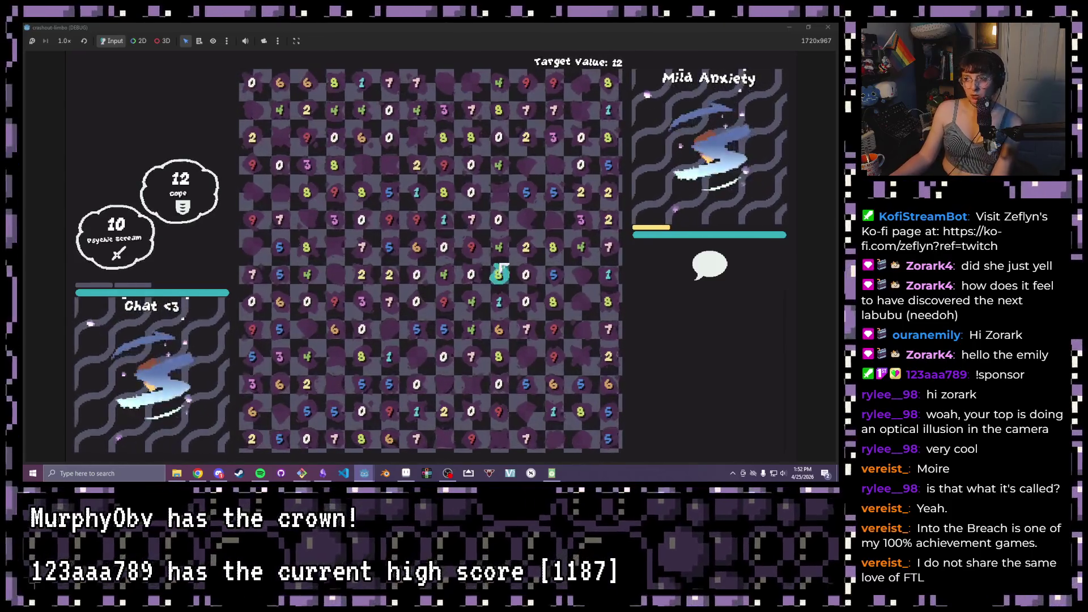
left_click_drag(553, 247, 581, 247)
left_click_drag(527, 193, 581, 193)
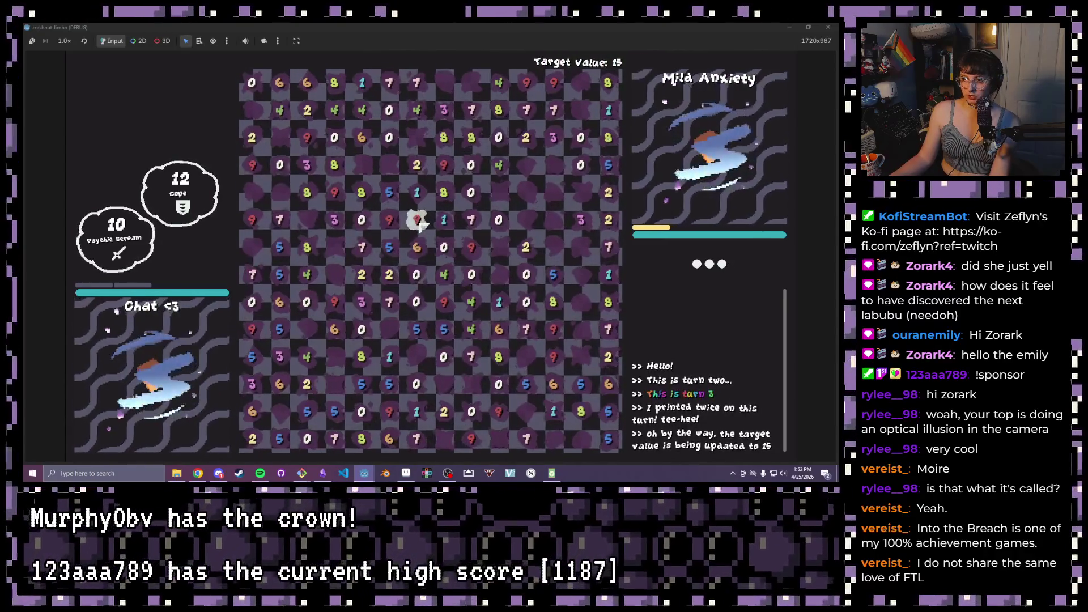
mouse_move(445, 301)
left_mouse_down()
mouse_move(499, 312)
mouse_move(445, 330)
left_mouse_up()
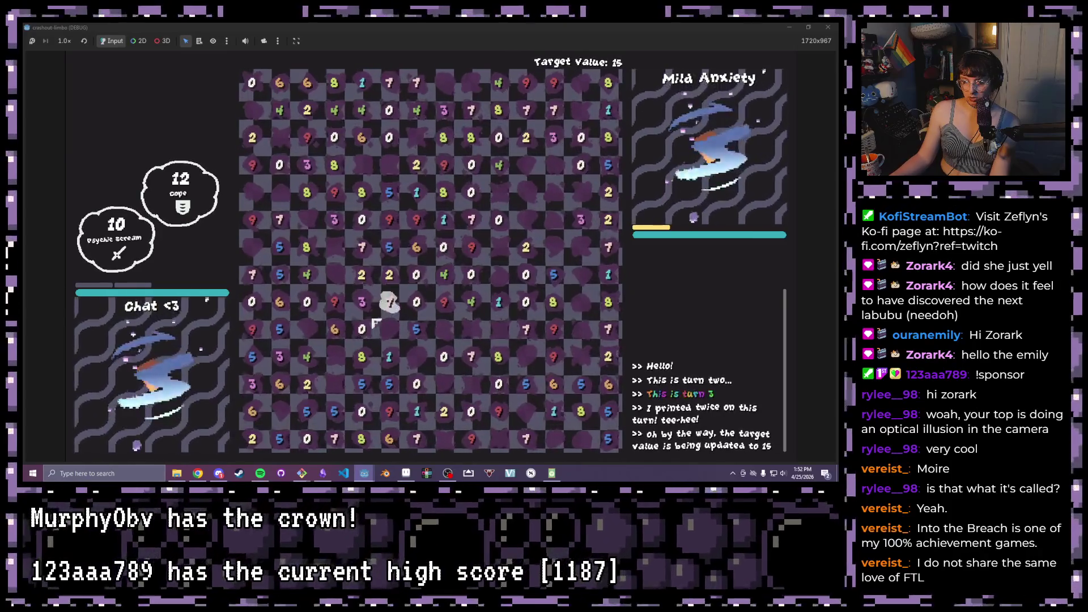
left_click_drag(336, 329, 335, 303)
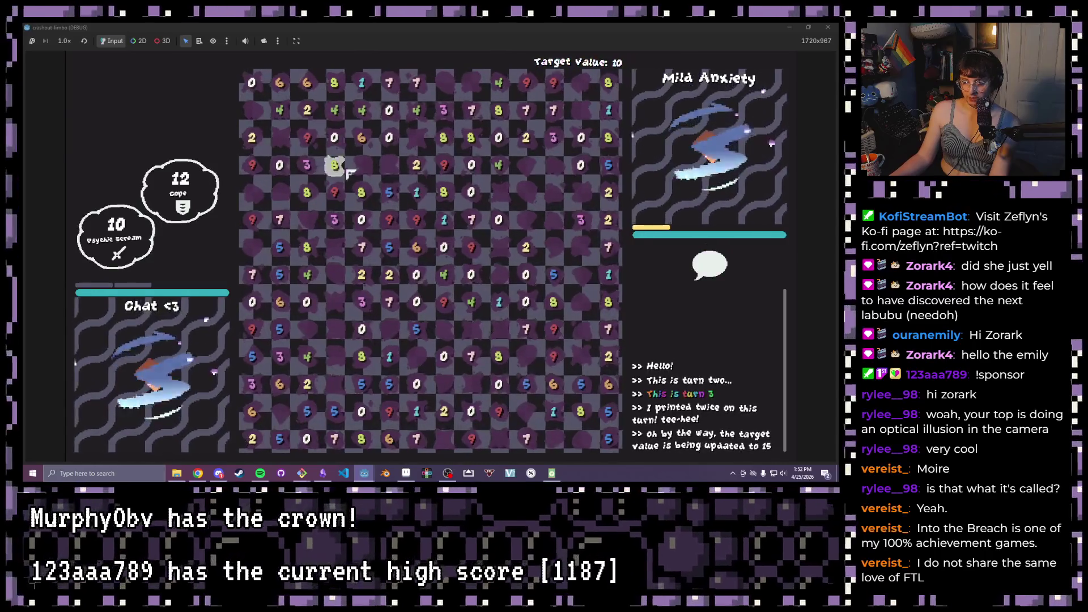
key("alt+Tab")
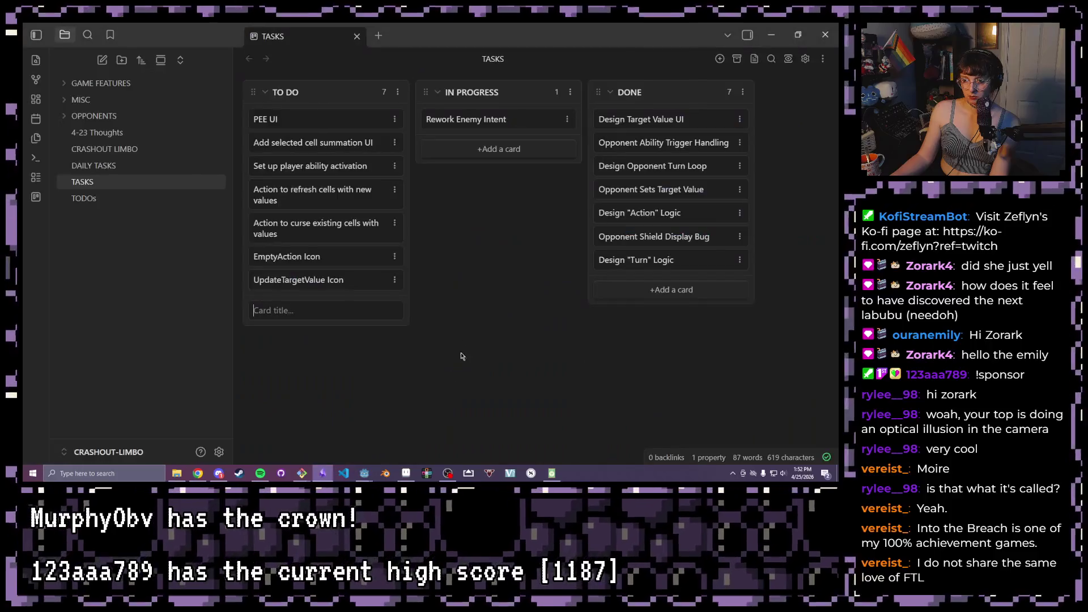
Move the EmptyAction Icon card from TO DO into DONE in Obsidian, then return to the running game.
left_click_drag(300, 266, 675, 177)
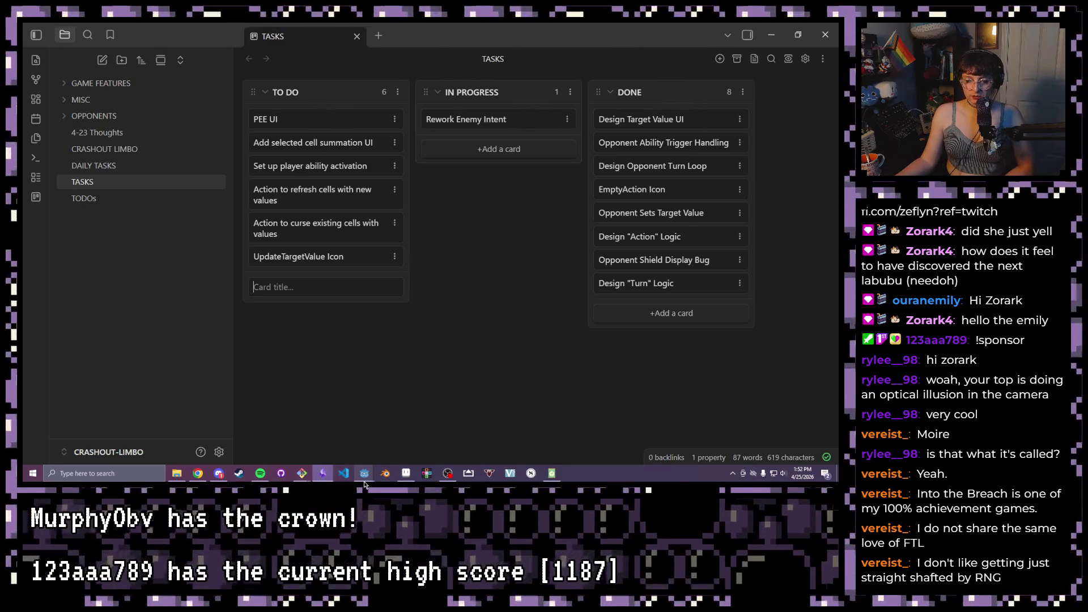
left_click(410, 436)
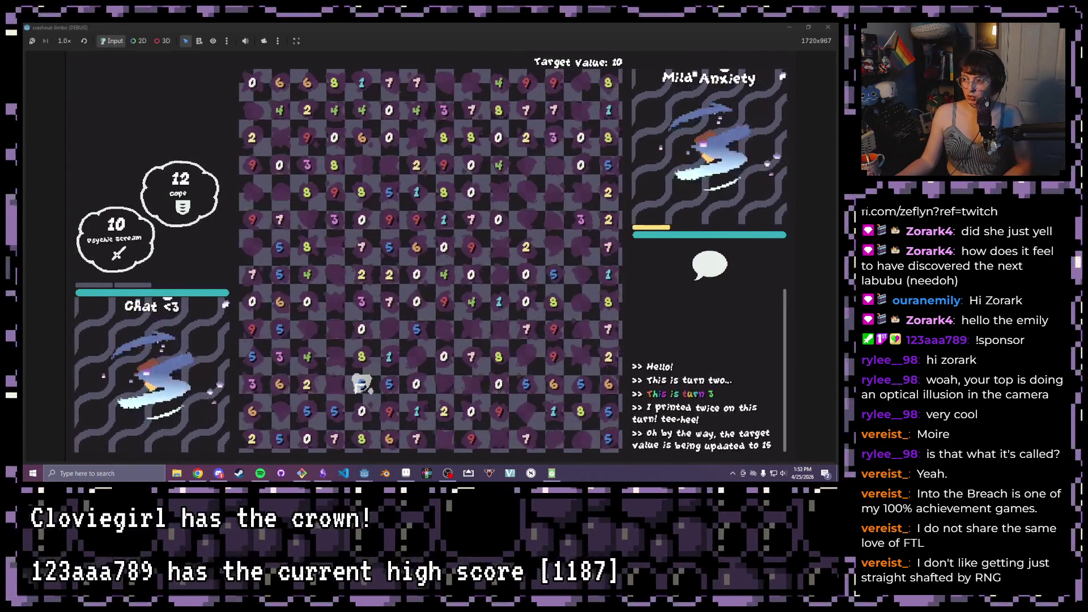
Clear the two 5 tiles to reach Target Value 10, then stop the game and return to the editor.
left_click_drag(334, 412, 307, 411)
left_click_drag(386, 410, 421, 418)
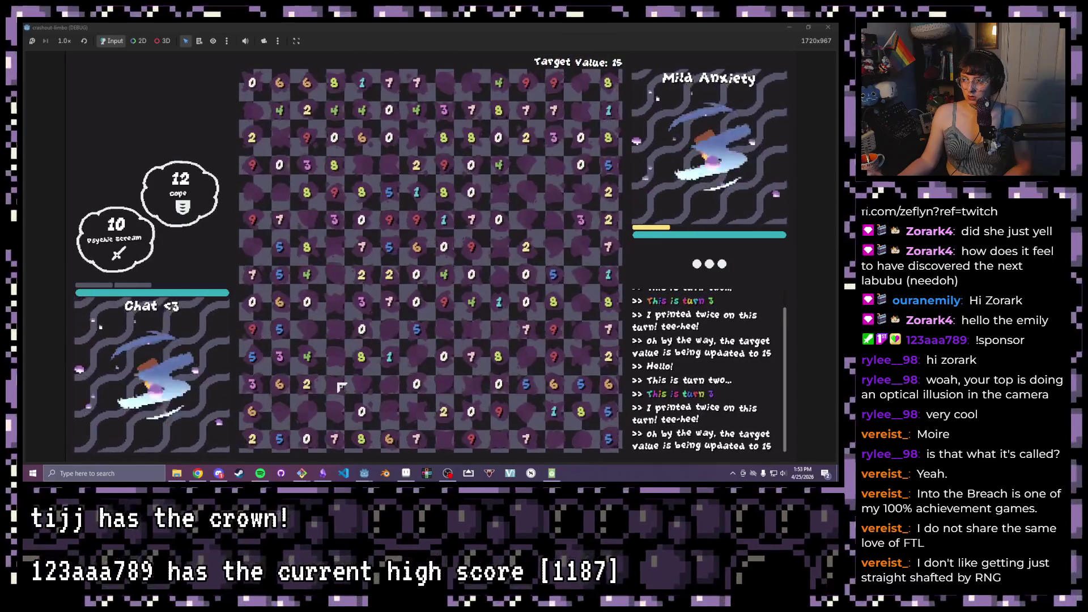
key("alt+Tab")
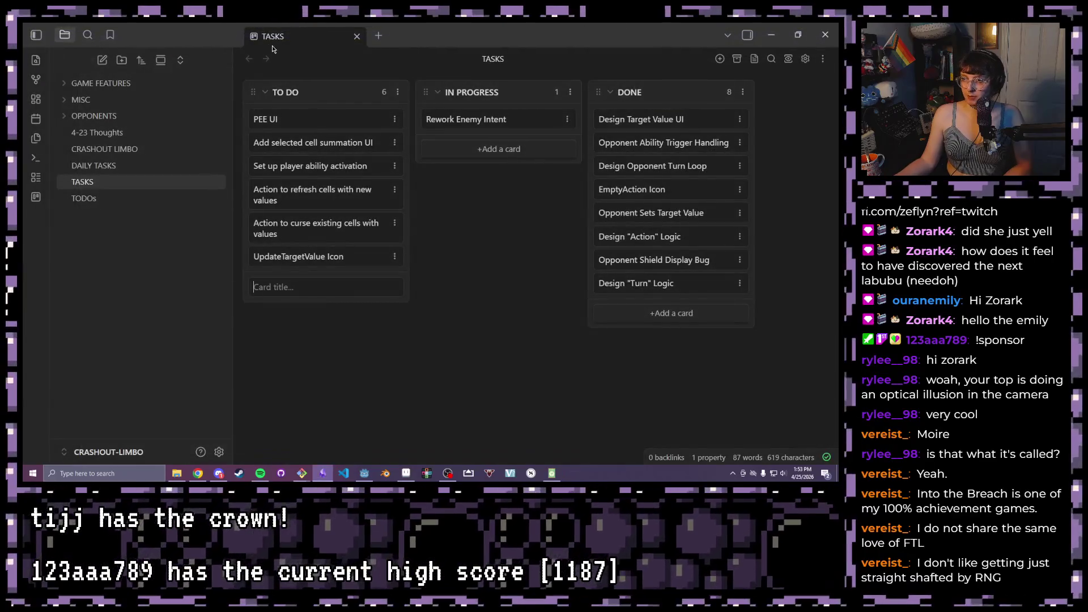
left_click(364, 473)
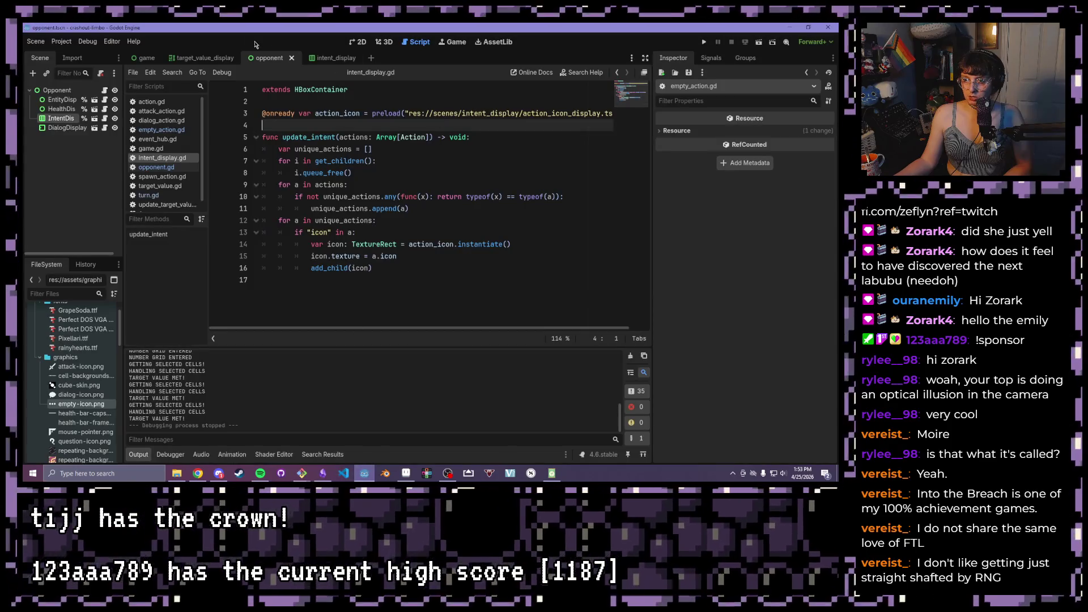
Inspect IntentDisplay in 2D view and the TargetValueDisplay label, then switch to the game scene.
key("ctrl+F1")
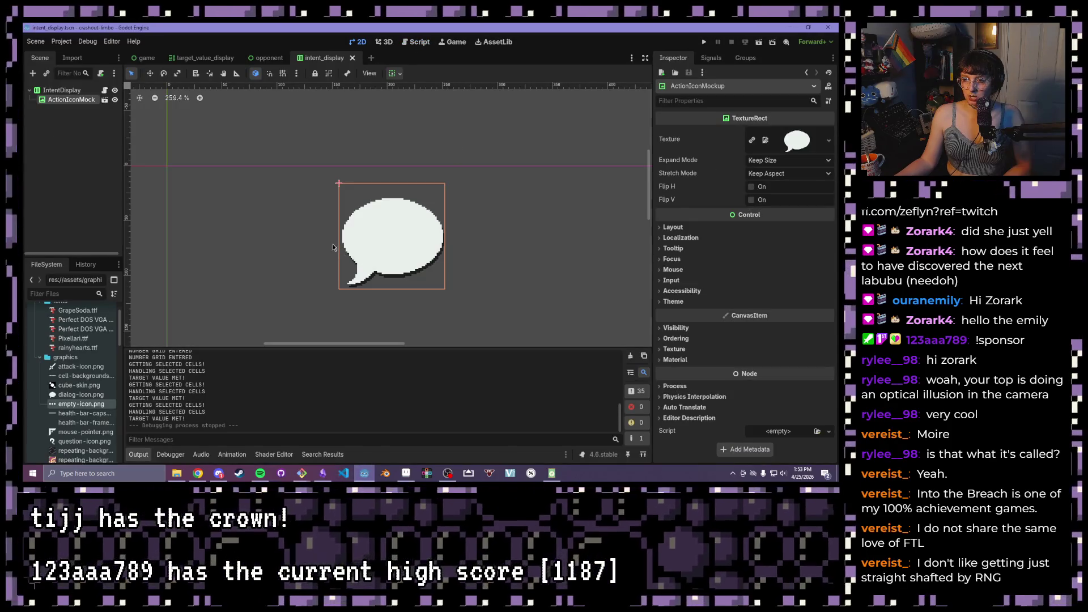
left_click(66, 89)
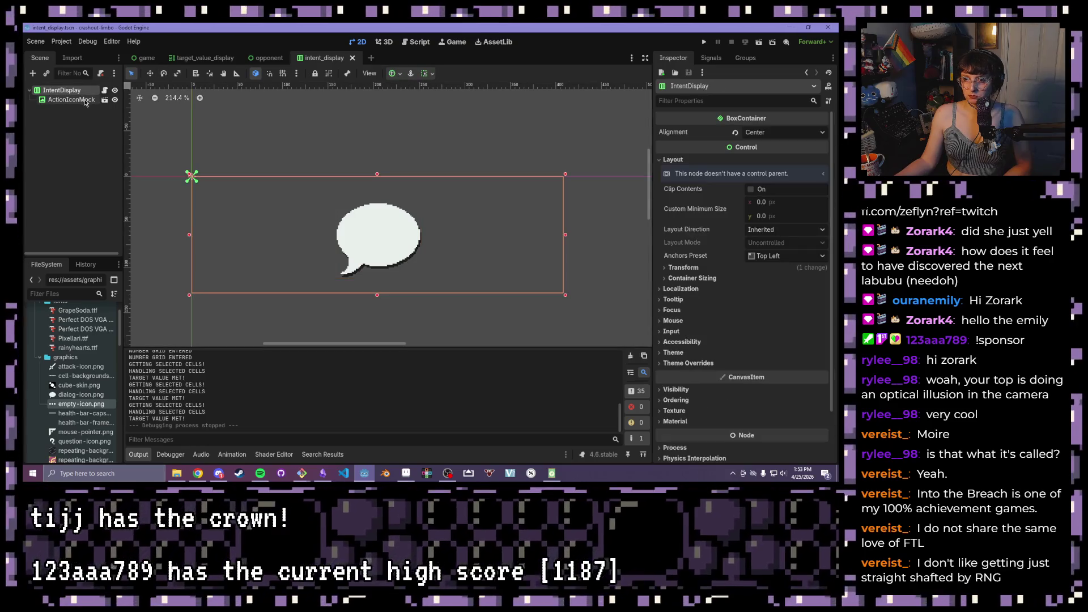
left_click(192, 57)
left_click(65, 94)
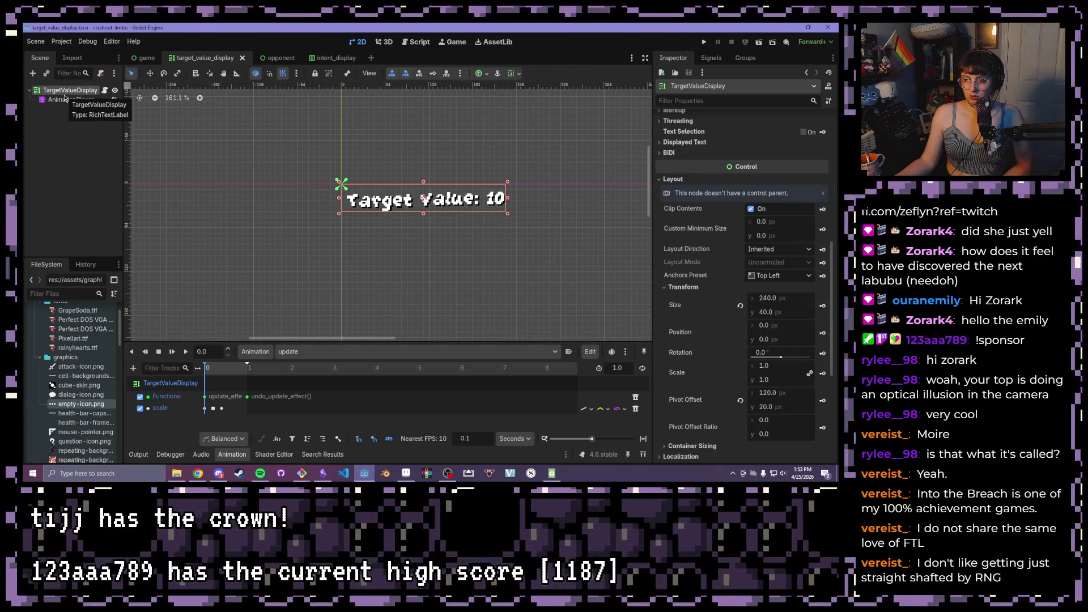
left_click(142, 58)
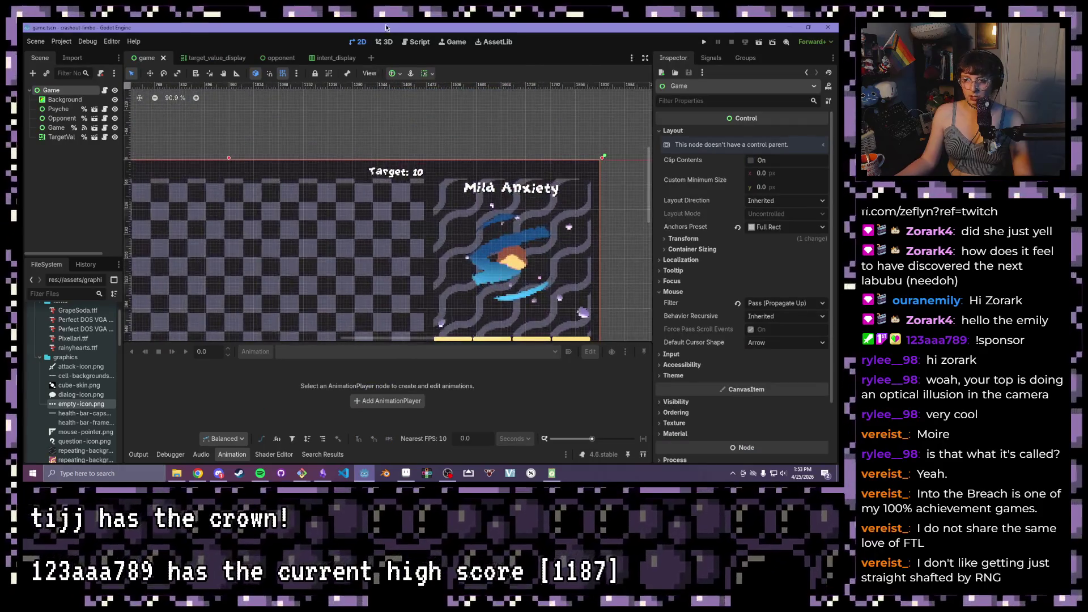
Delete the old TargetValueDisplay label node from the game scene.
left_click(71, 139)
scroll(384, 176, "up", 1)
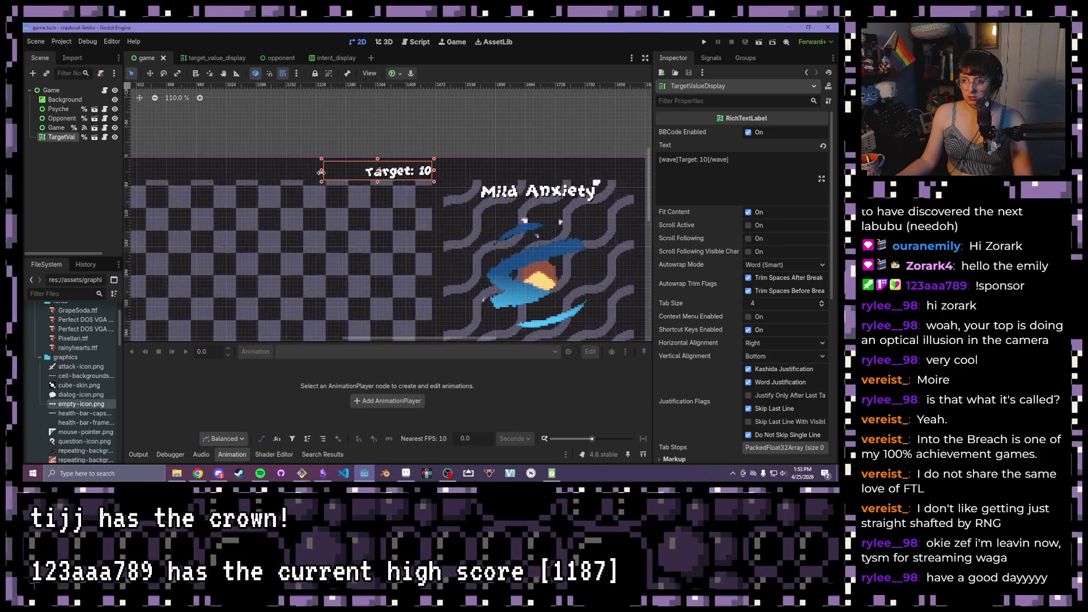
right_click(53, 143)
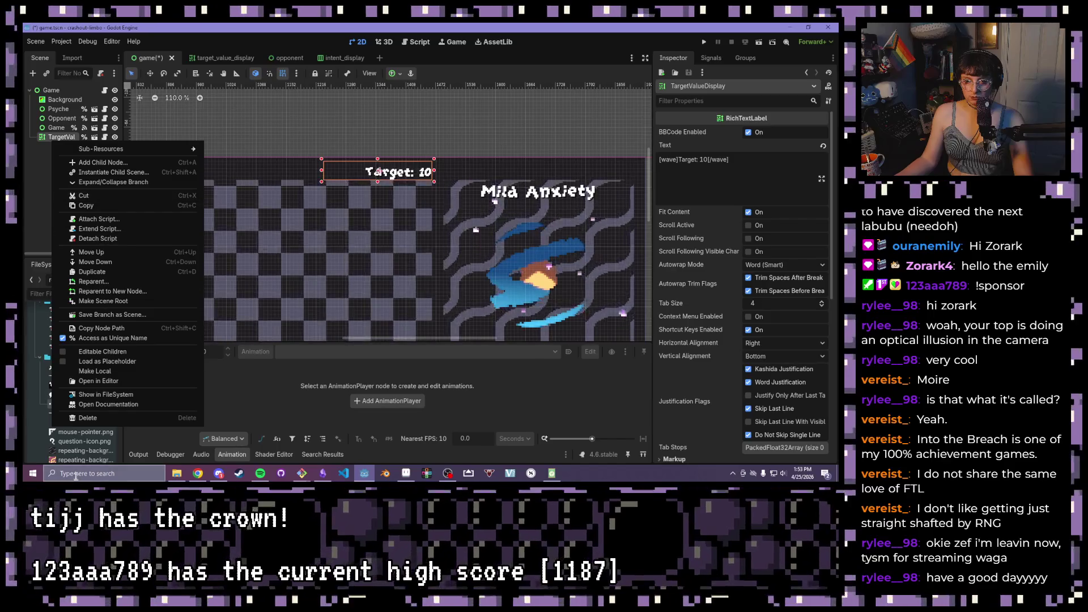
left_click(88, 418)
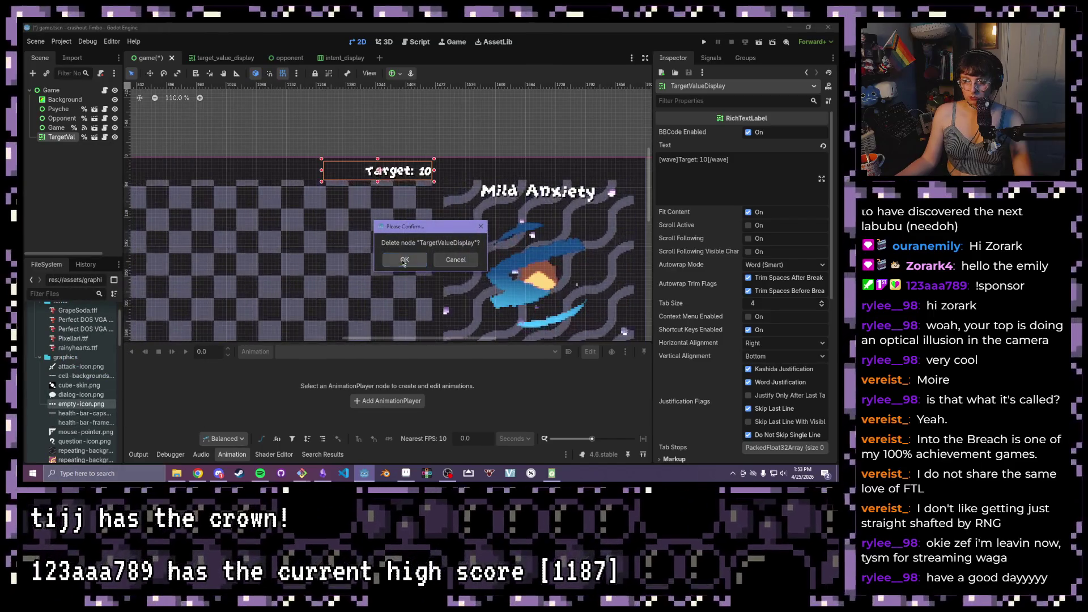
left_click(404, 261)
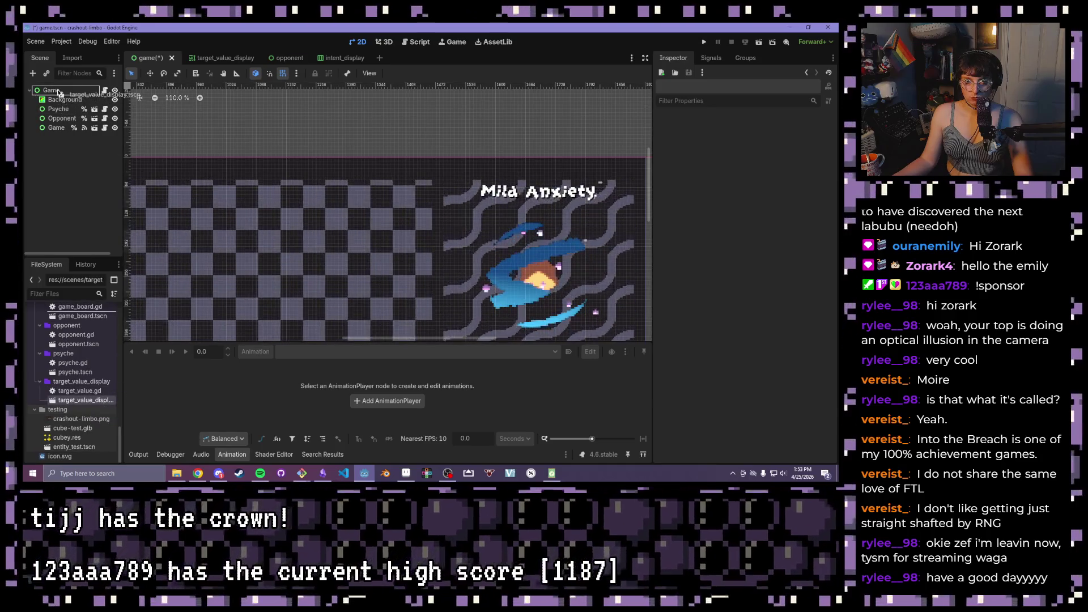
Instance target_value_display.tscn under Game, access it as a unique name, and run the game.
left_click_drag(60, 92, 59, 92)
right_click(67, 137)
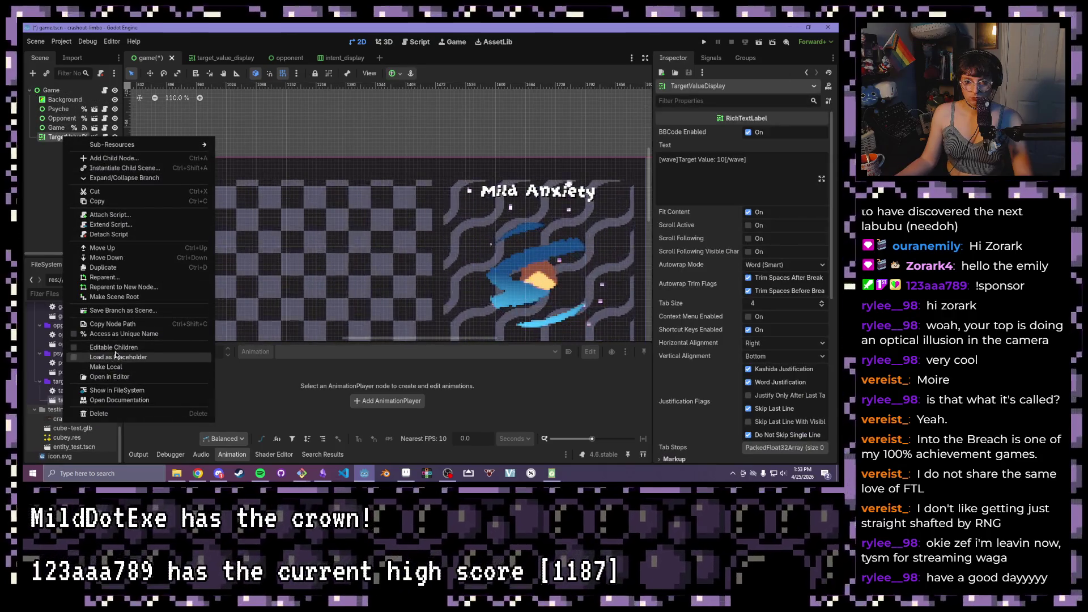
left_click(118, 334)
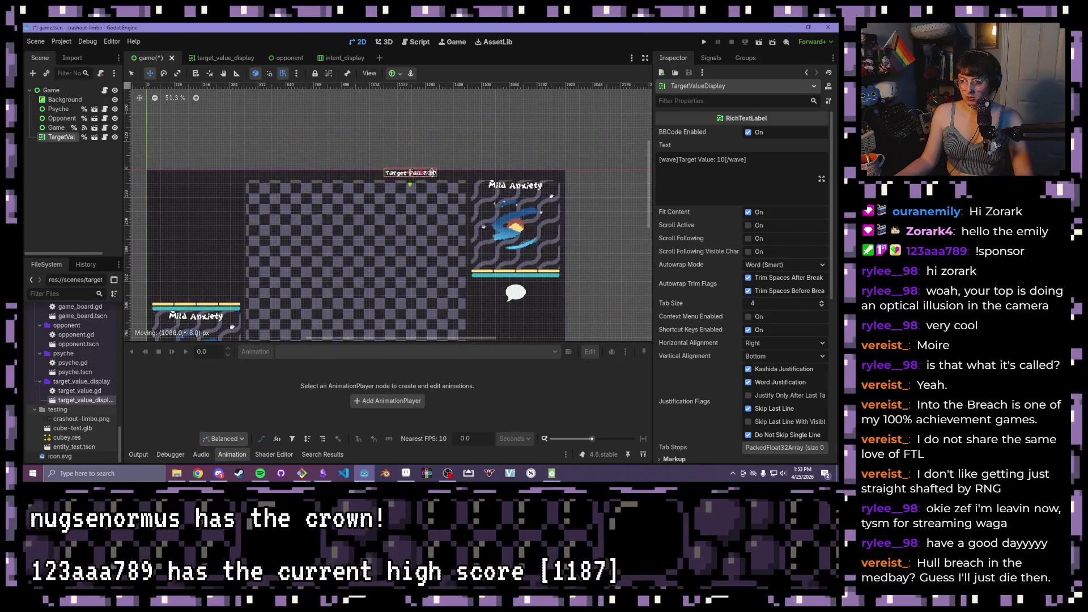
scroll(454, 177, "up", 8)
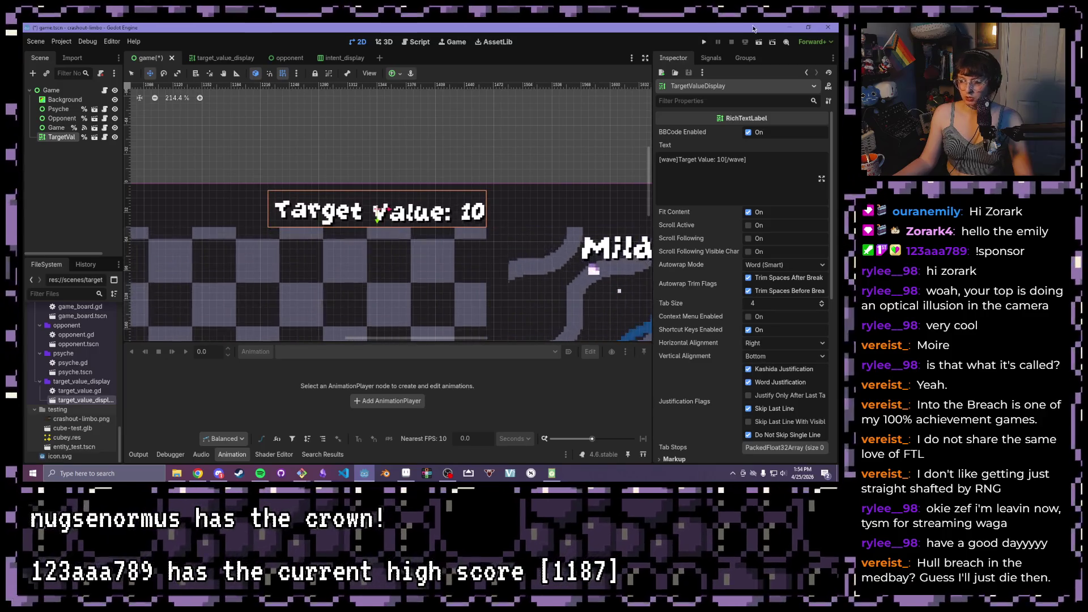
left_click(705, 41)
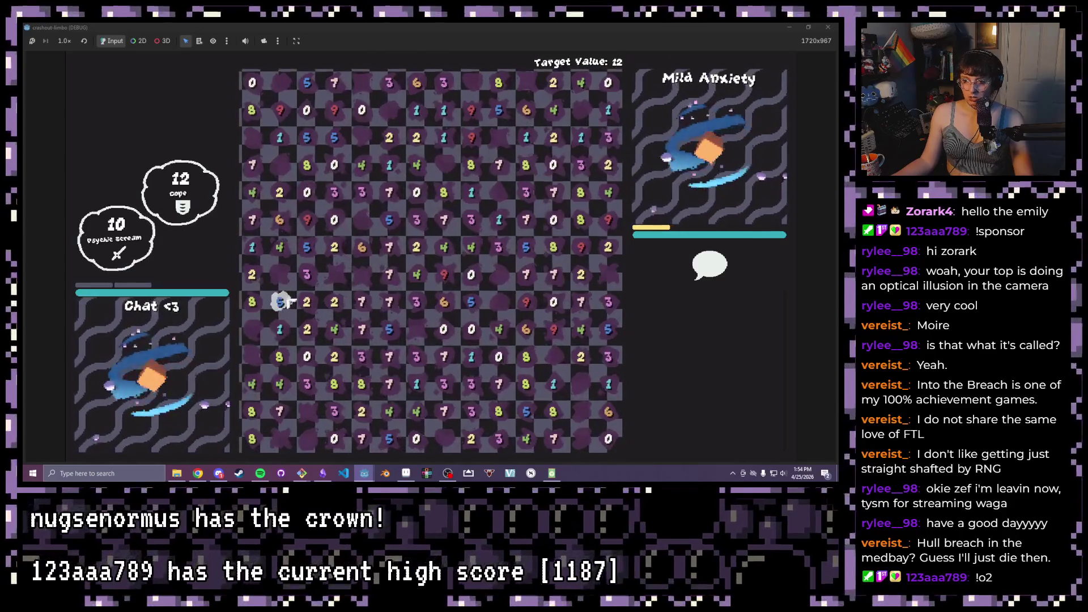
left_click_drag(292, 343, 262, 397)
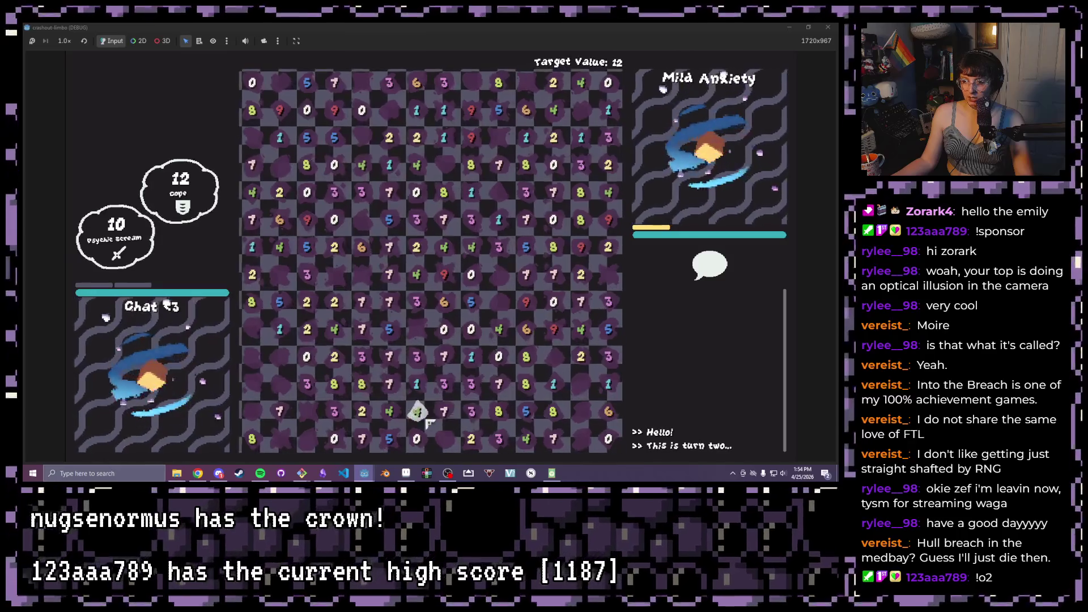
left_click_drag(361, 438, 390, 440)
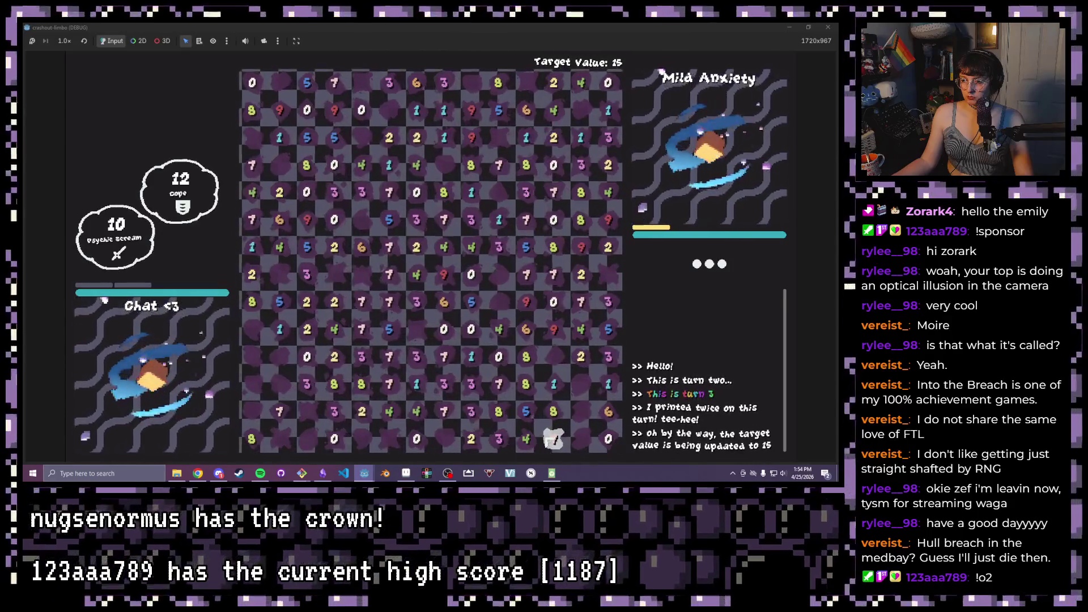
left_click_drag(553, 330, 526, 330)
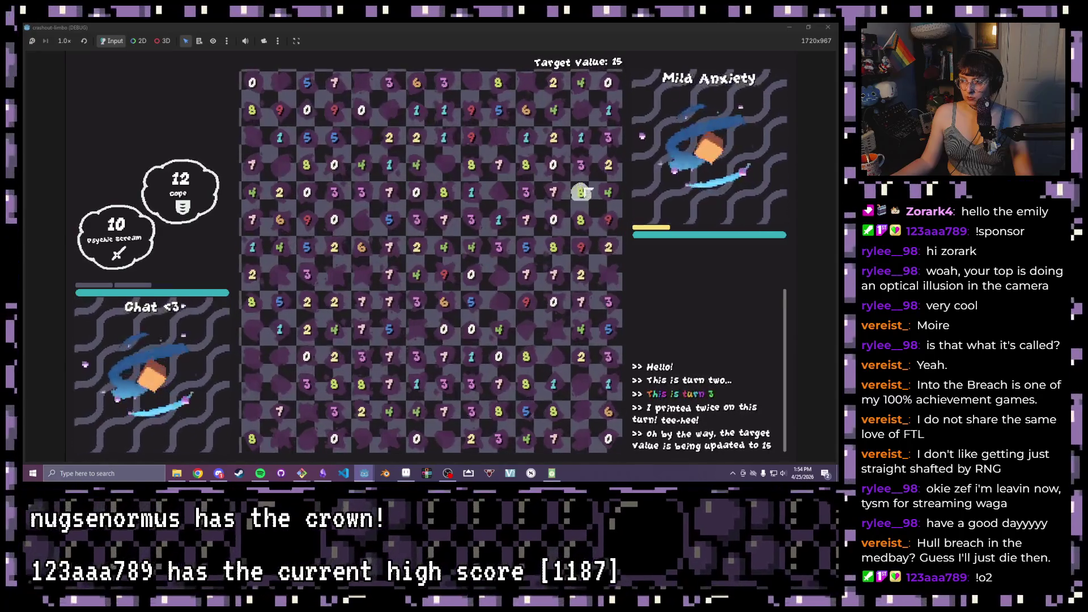
left_click(581, 193)
left_click(554, 192)
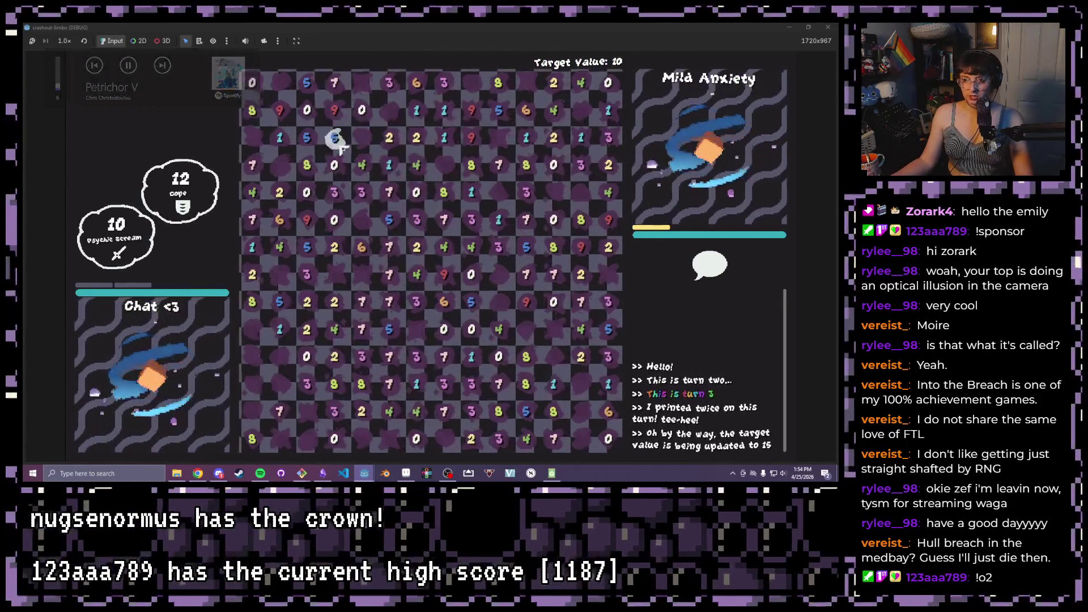
left_click(308, 138)
left_click(334, 138)
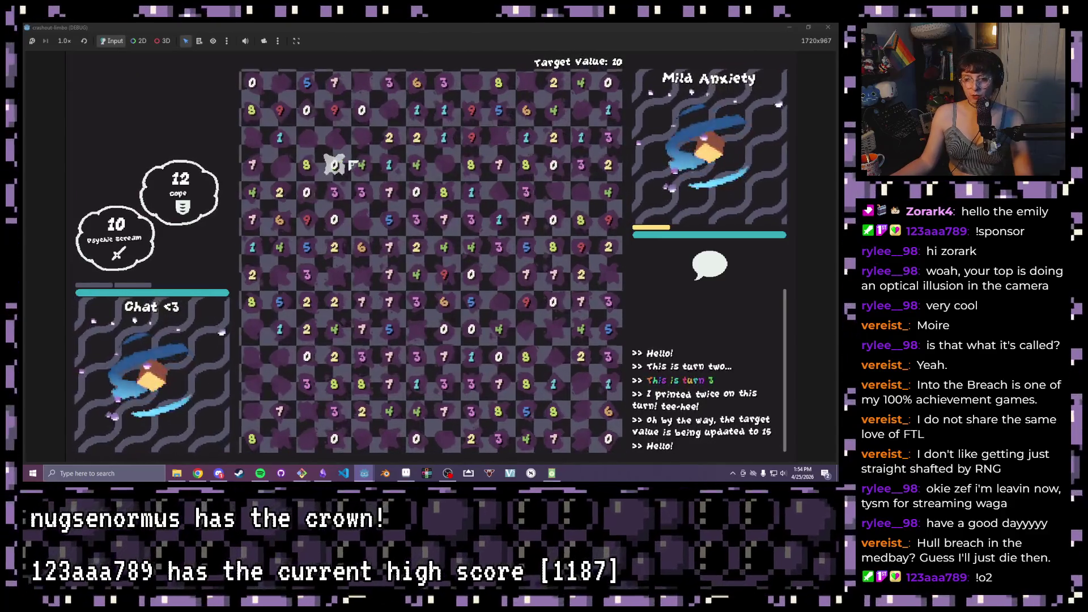
left_click(280, 220)
left_click(279, 247)
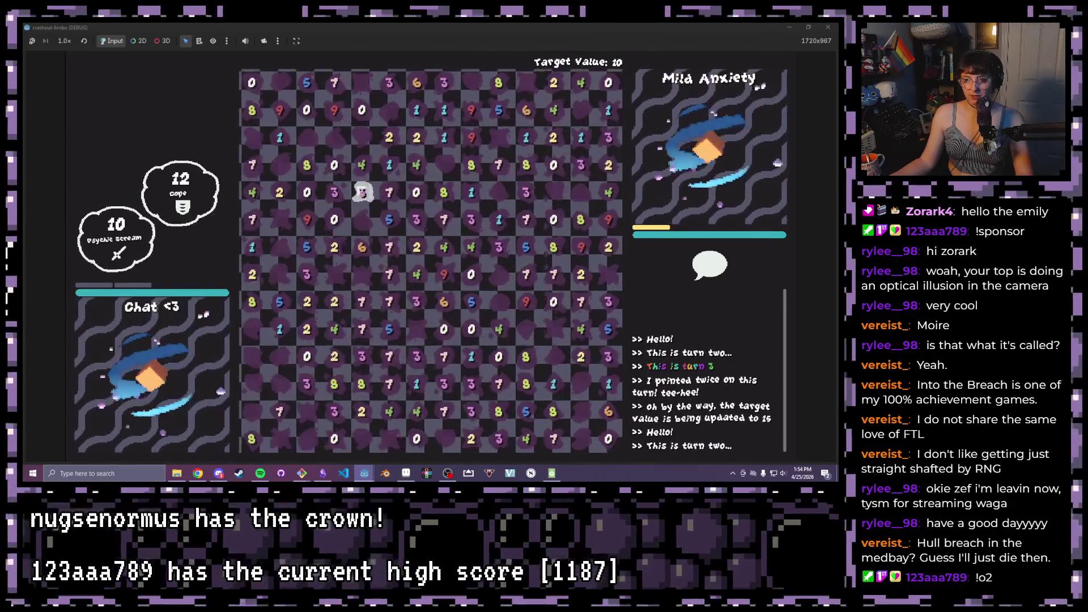
left_click(389, 193)
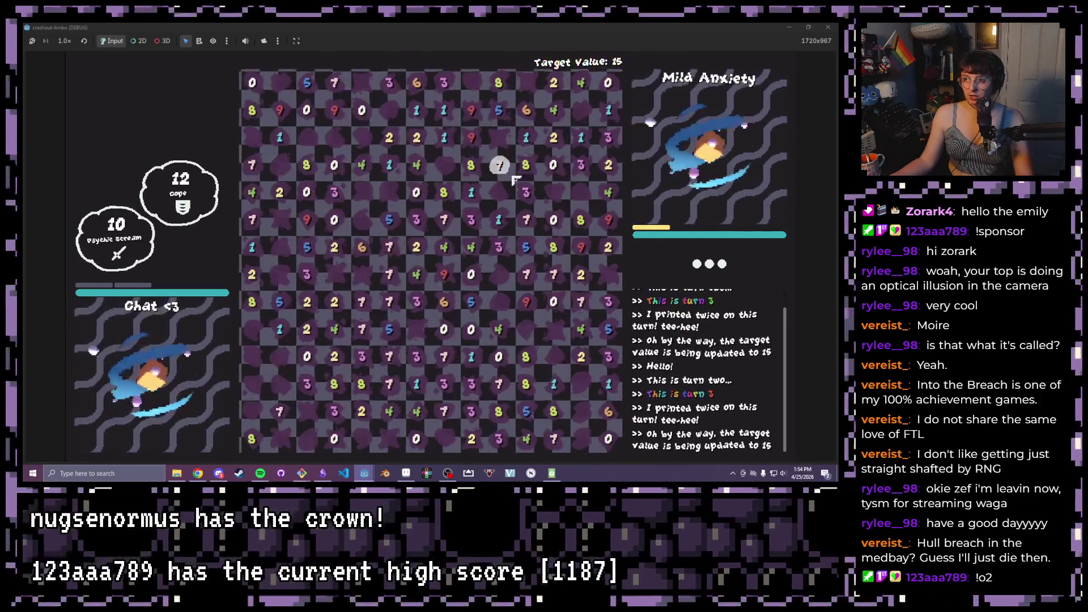
left_click(471, 164)
left_click(498, 164)
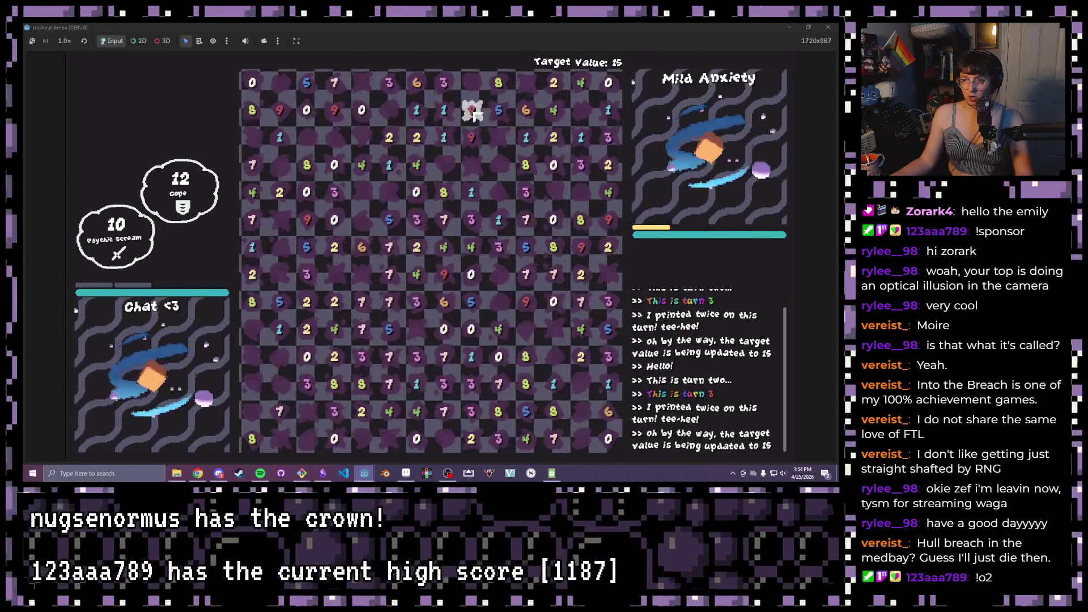
left_click(444, 302)
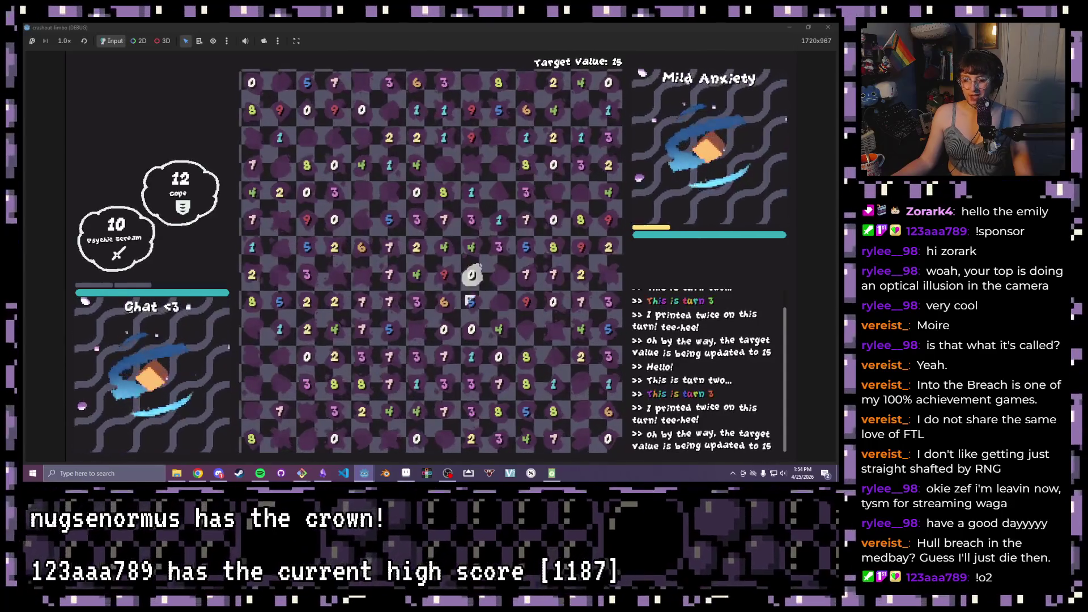
left_click(444, 275)
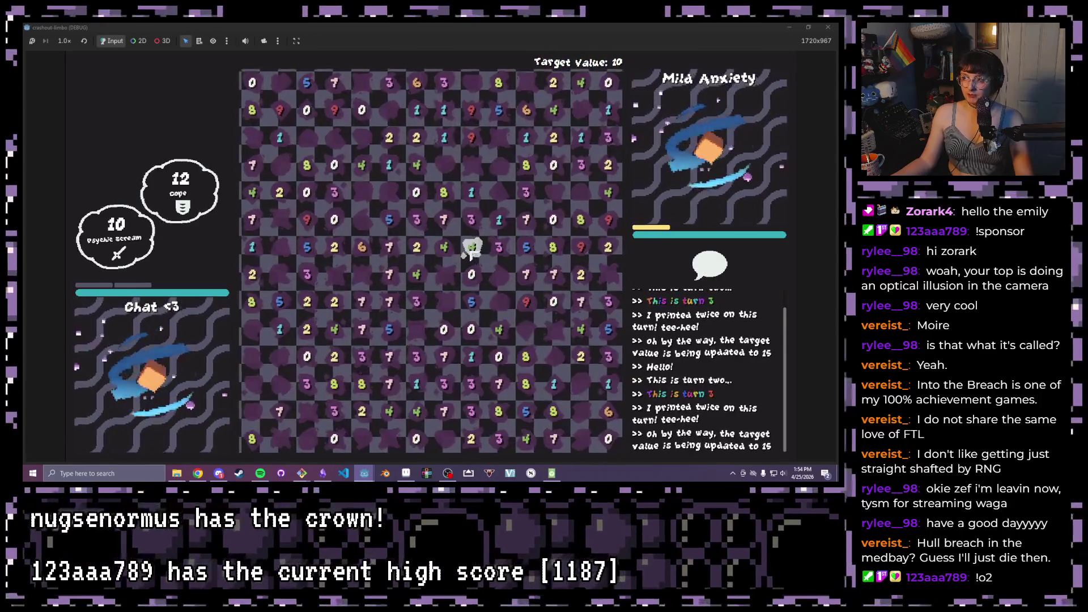
left_click(553, 83)
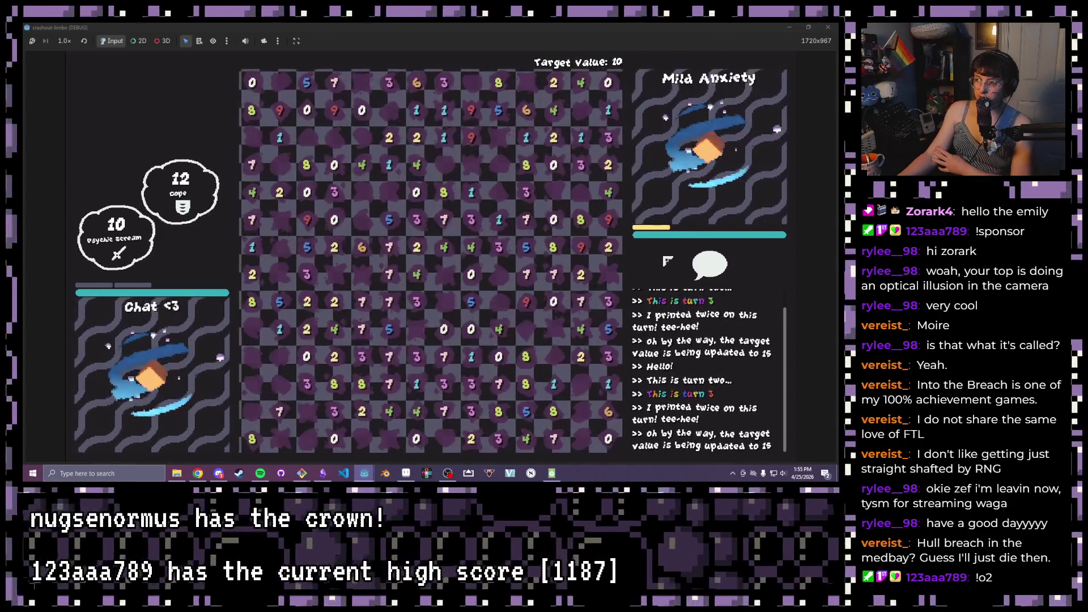
left_click(837, 28)
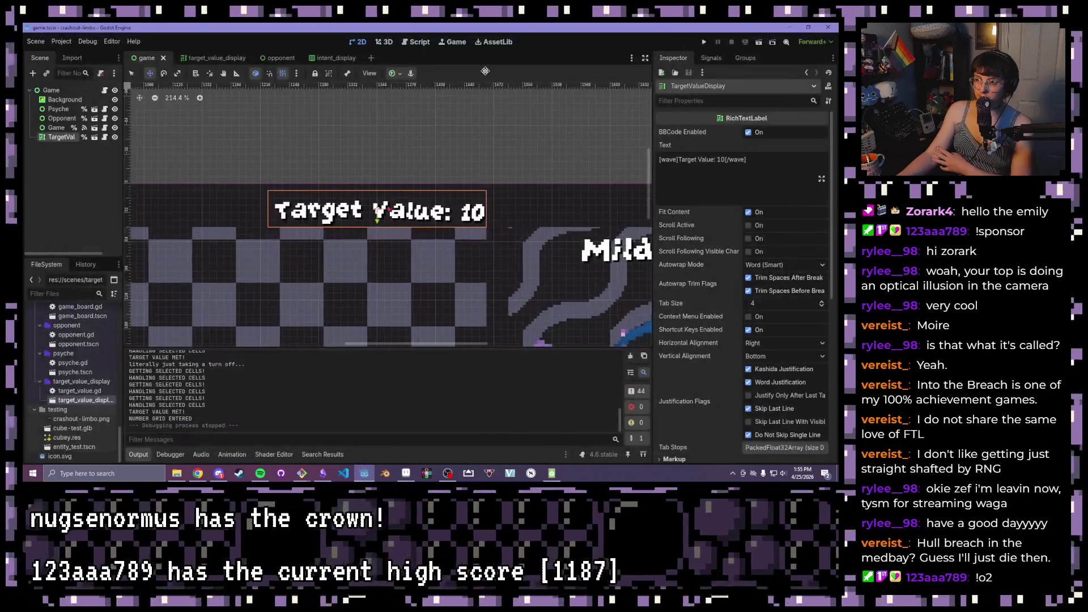
Select the Opponent node and open the opponent scene for editing.
scroll(256, 241, "down", 5)
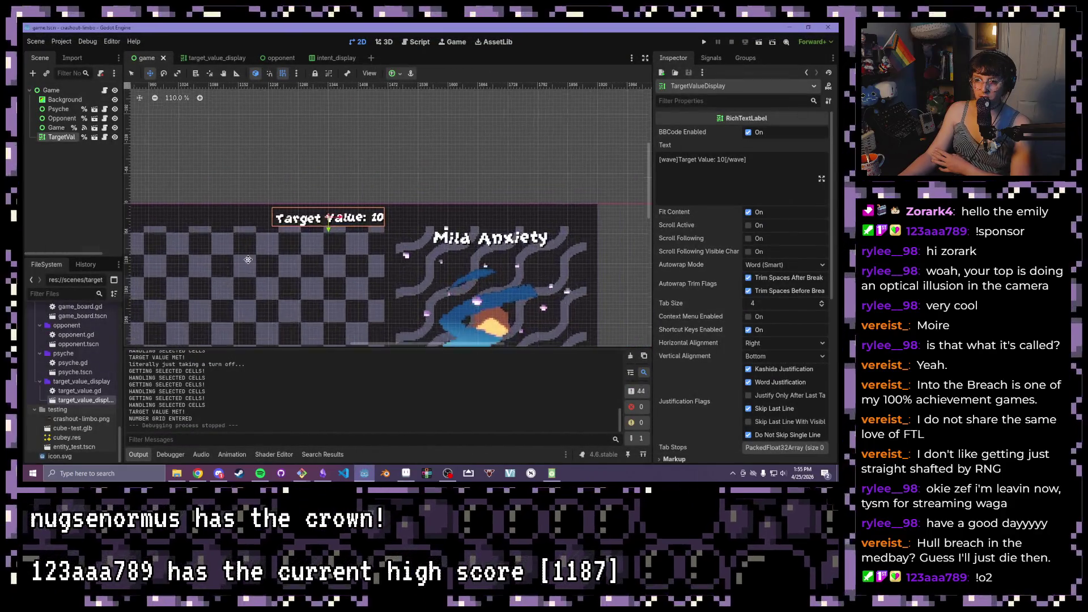
scroll(340, 266, "down", 5)
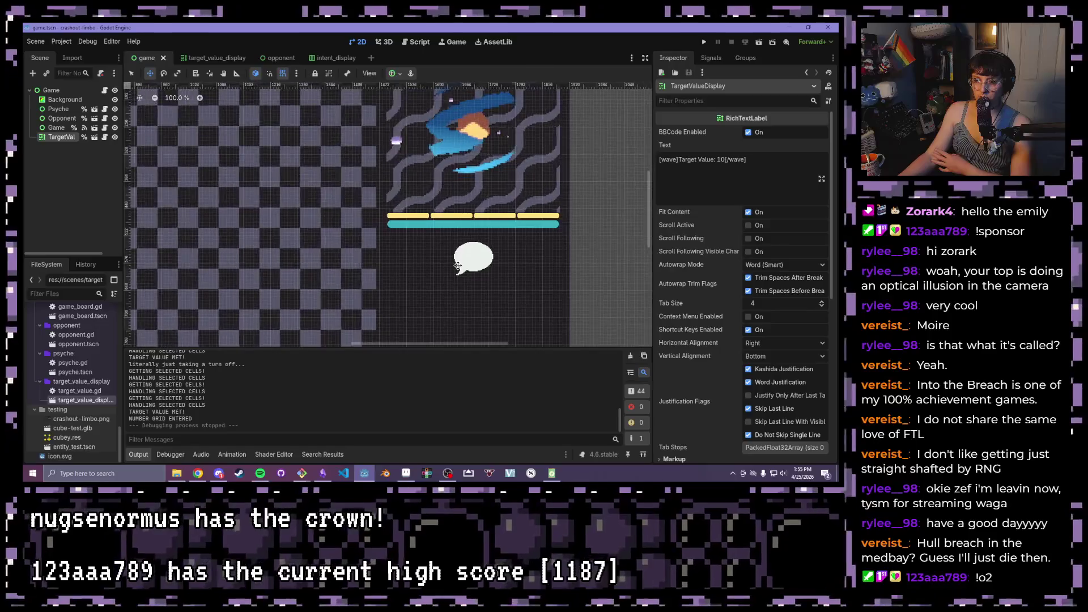
scroll(458, 266, "up", 4)
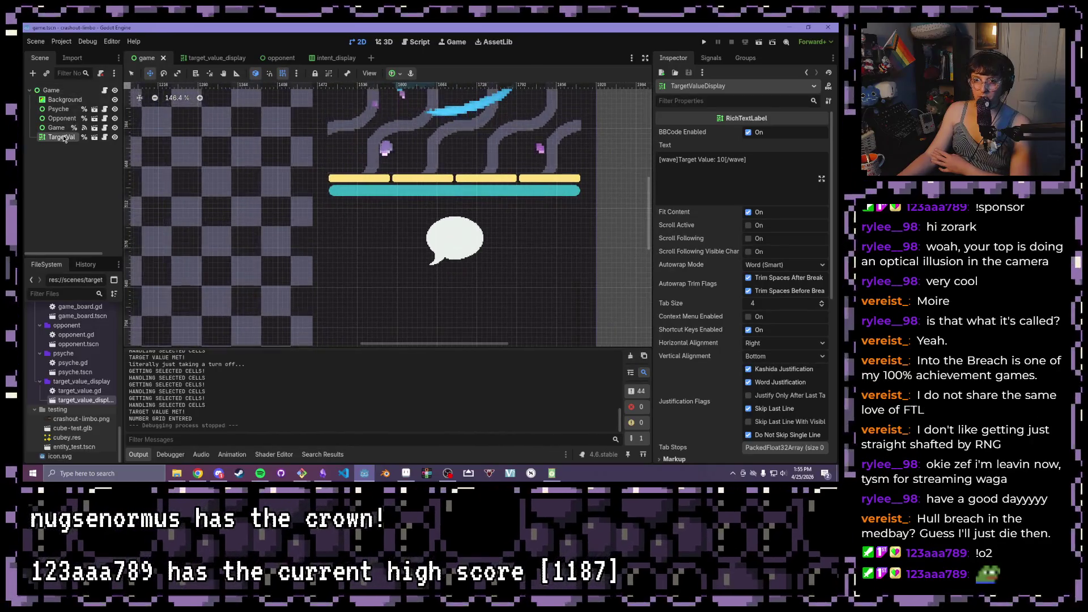
left_click(55, 143)
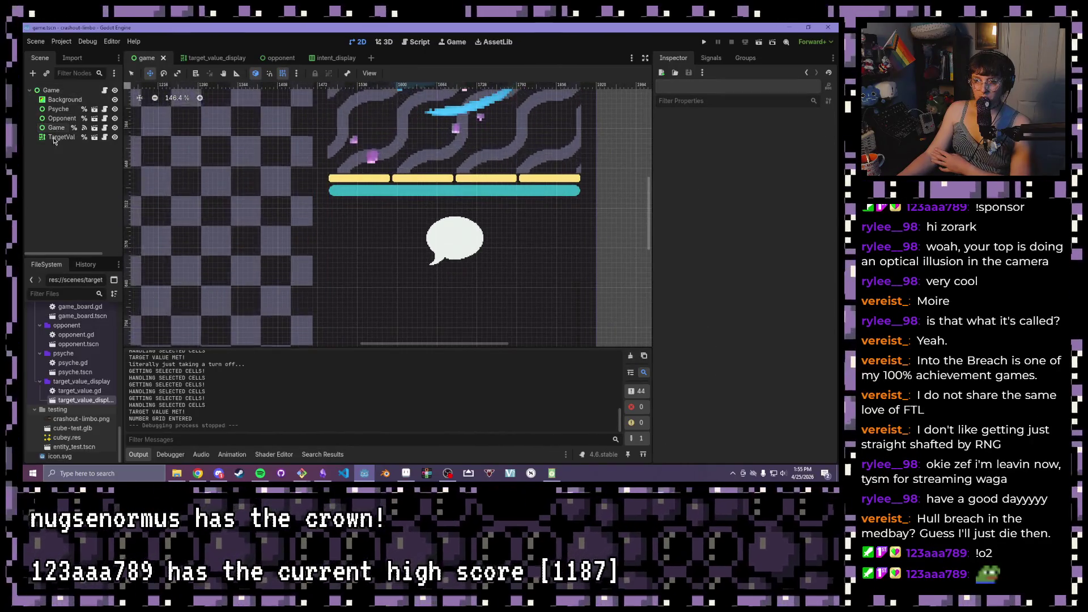
left_click(60, 118)
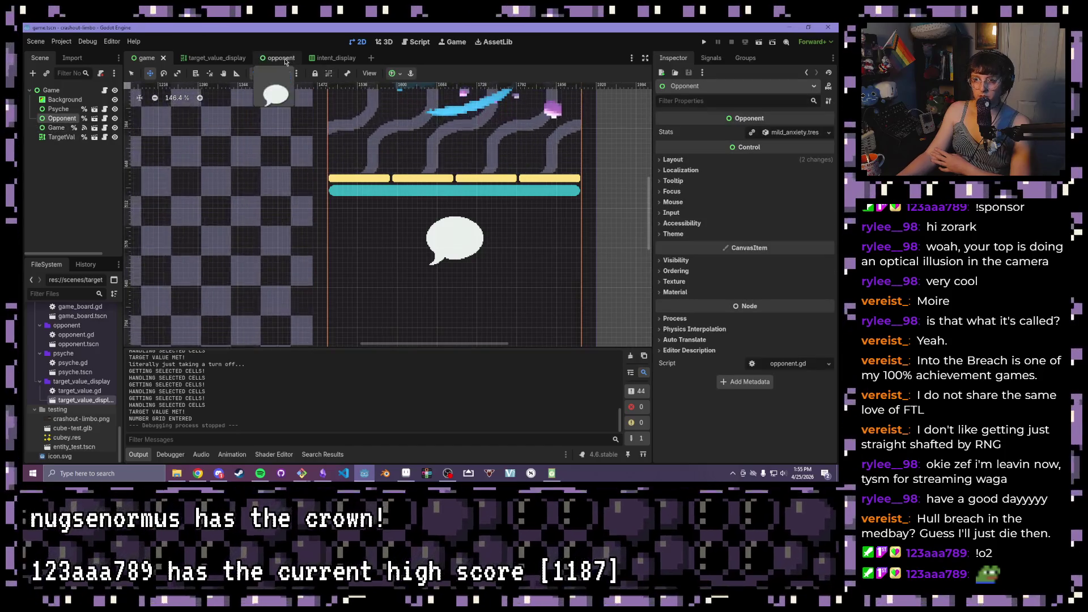
left_click(281, 58)
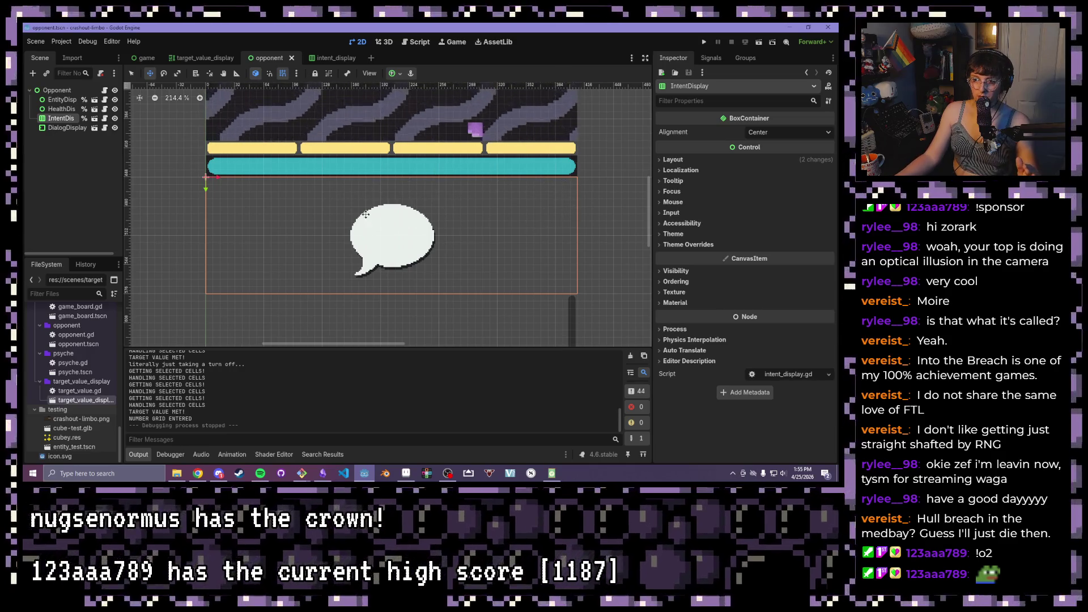
Zoom in on the opponent's speech-bubble intent display, then switch to the intent display scene.
scroll(387, 236, "up", 3)
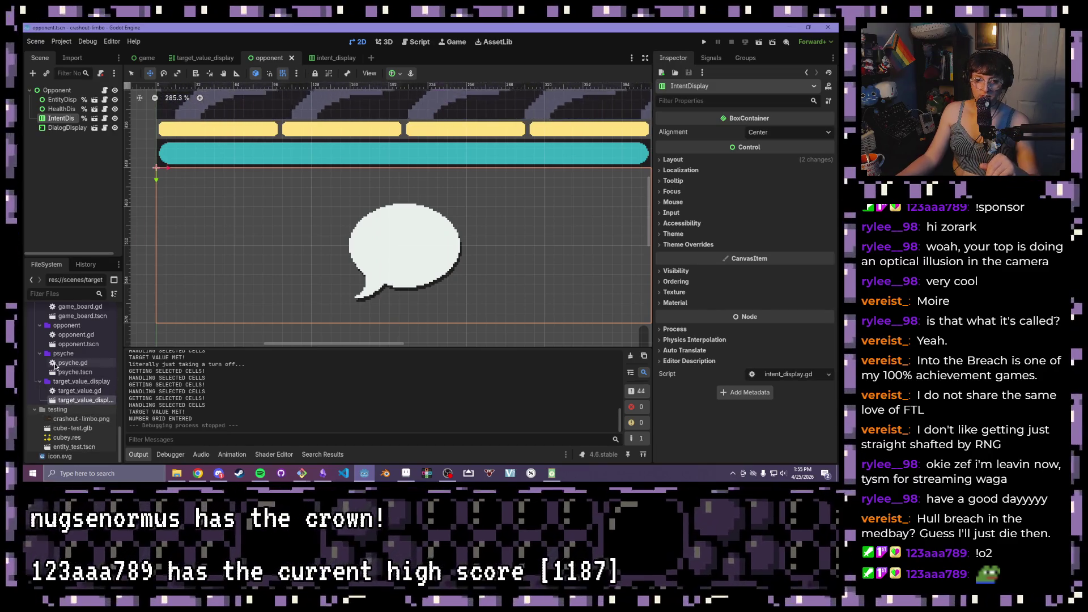
scroll(63, 385, "up", 3)
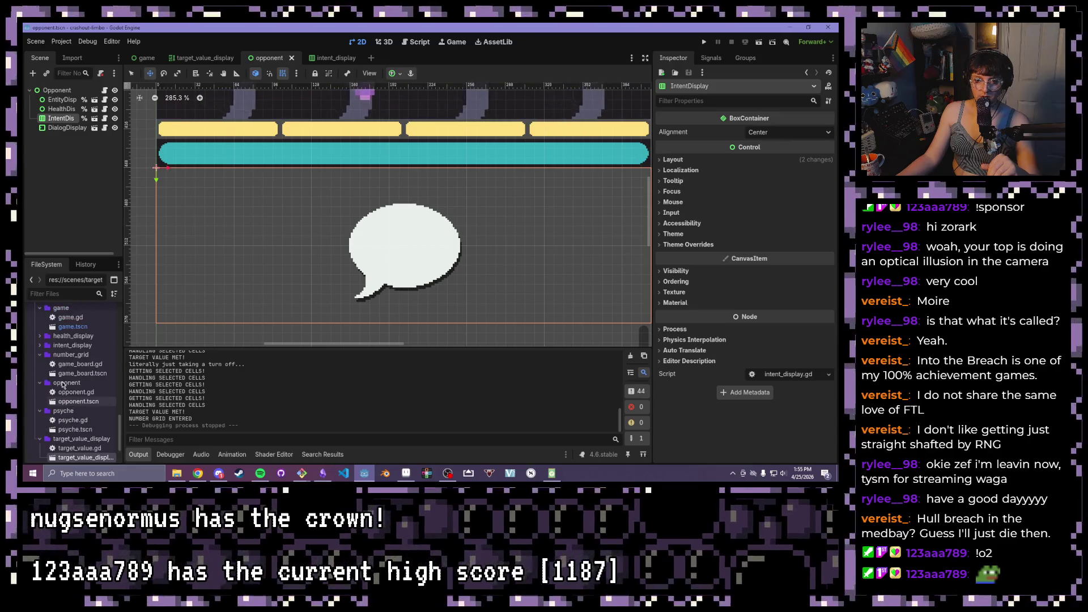
scroll(61, 371, "up", 2)
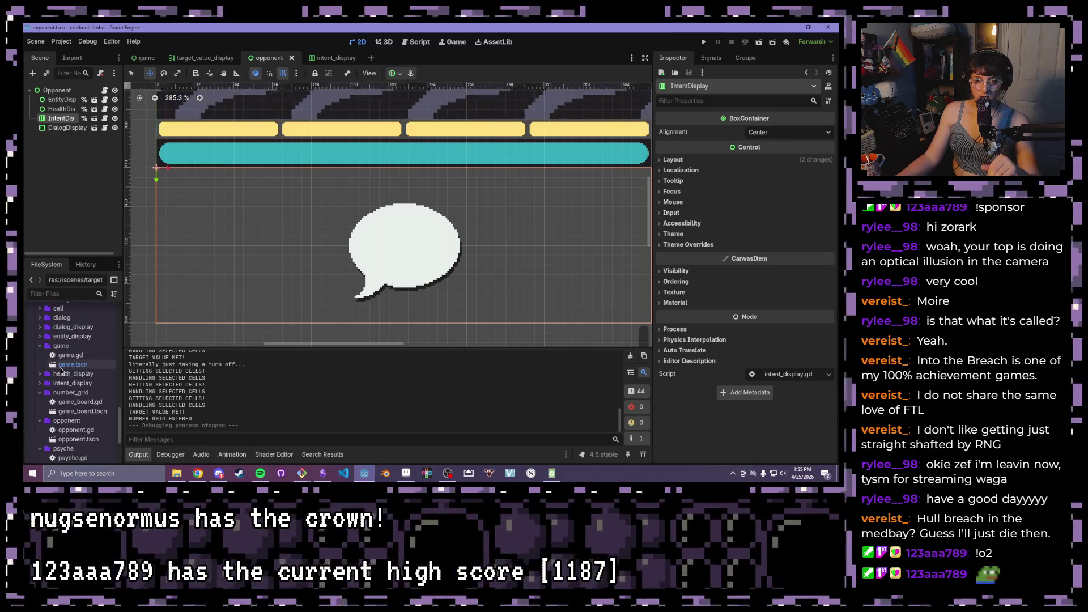
scroll(61, 372, "down", 2)
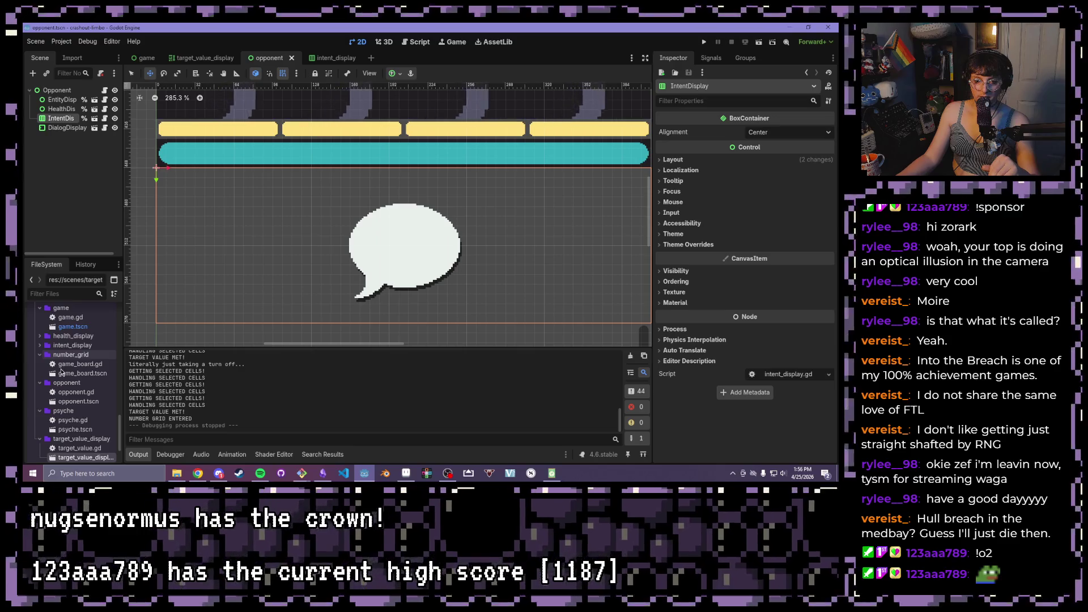
scroll(62, 371, "down", 1)
scroll(59, 372, "down", 2)
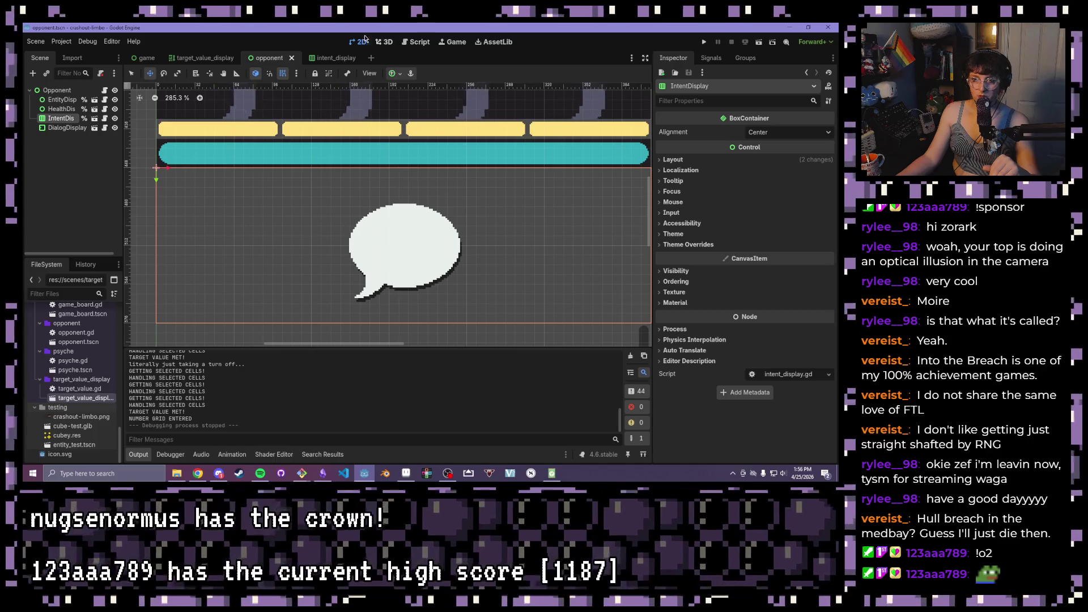
left_click(94, 118)
Check the preloaded action icon display scene path in the intent display script.
left_click(70, 100)
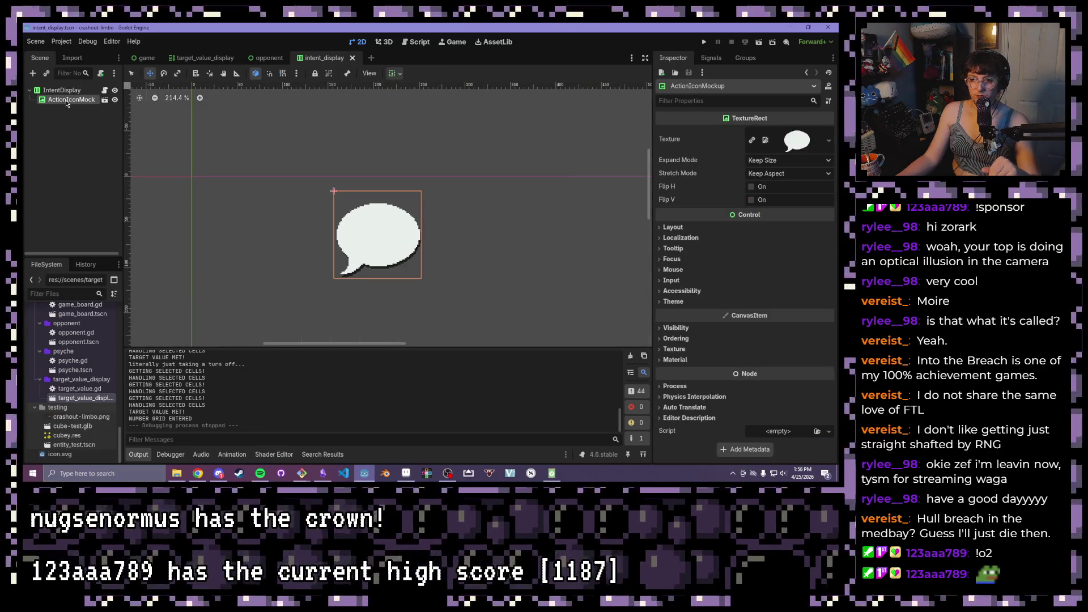
left_click(105, 91)
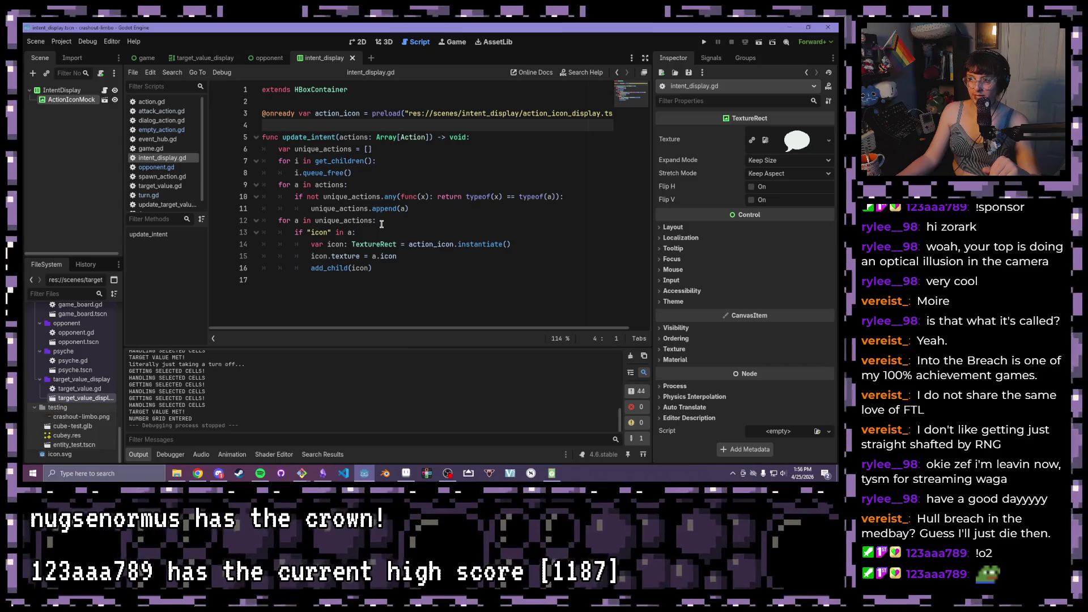
double_click(510, 113)
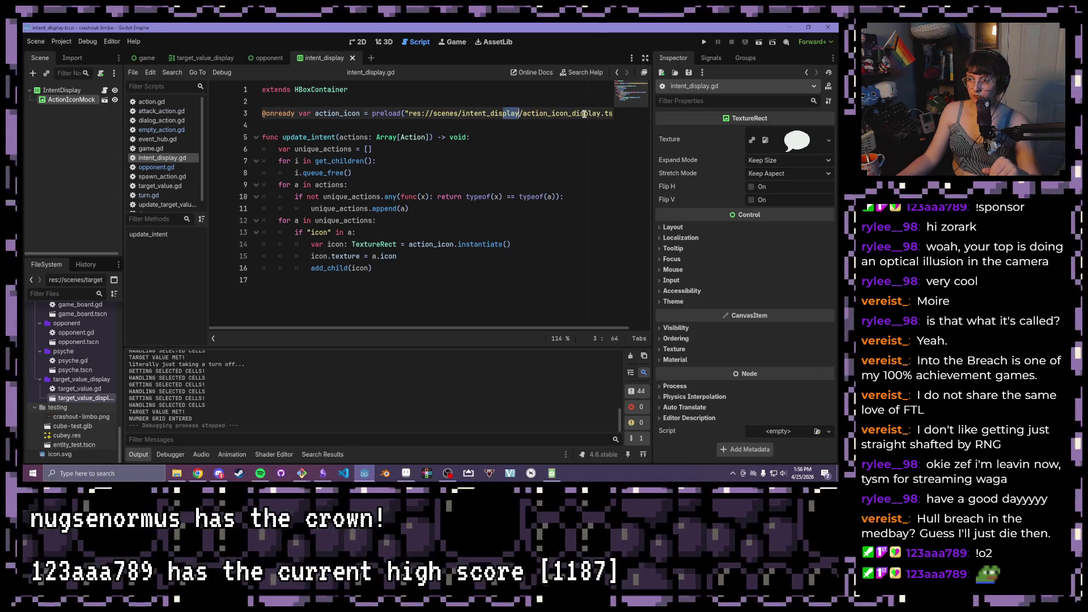
scroll(81, 390, "up", 1)
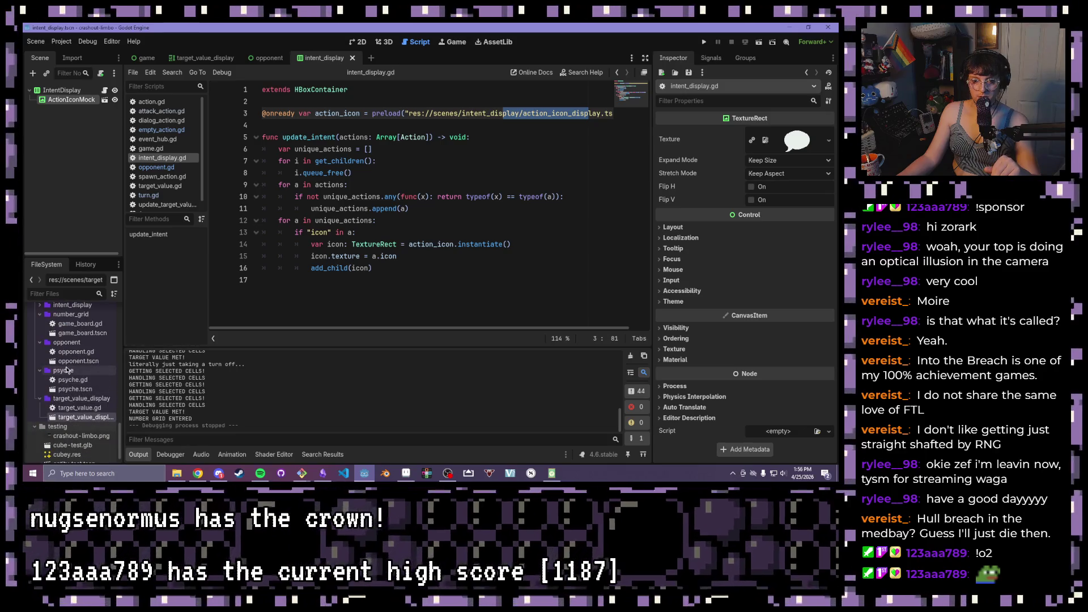
scroll(67, 370, "up", 1)
Open action_icon_display.tscn and select its ActionIconMockup node.
left_click(39, 324)
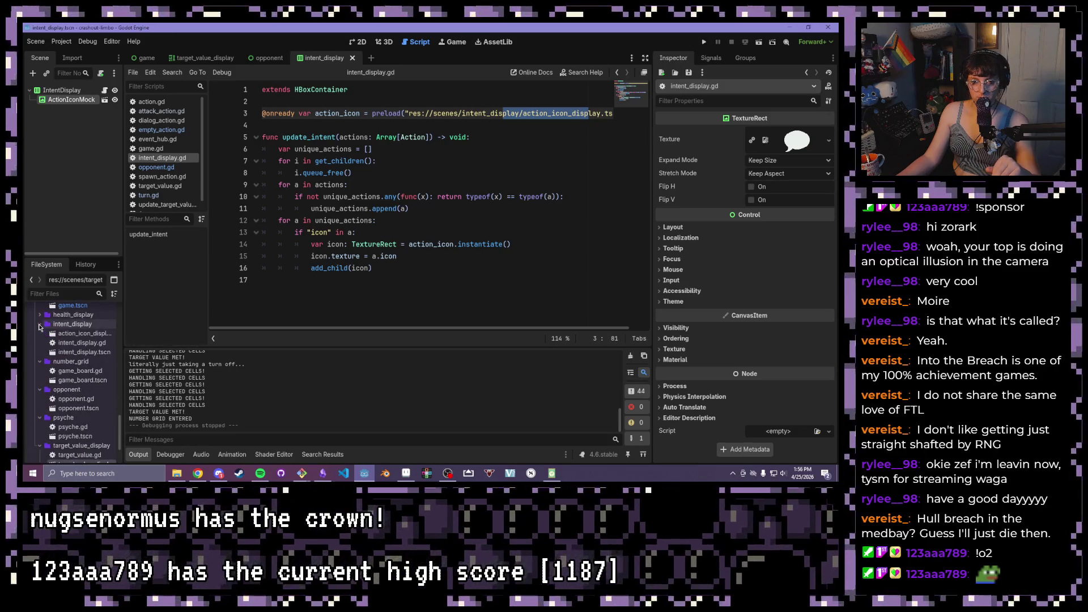
double_click(76, 335)
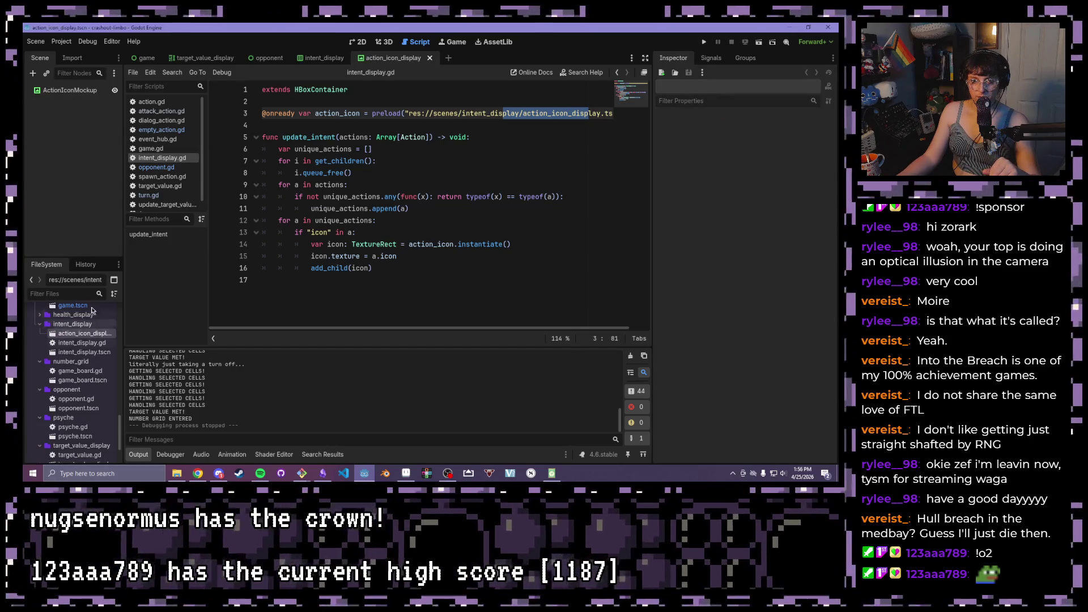
left_click(72, 89)
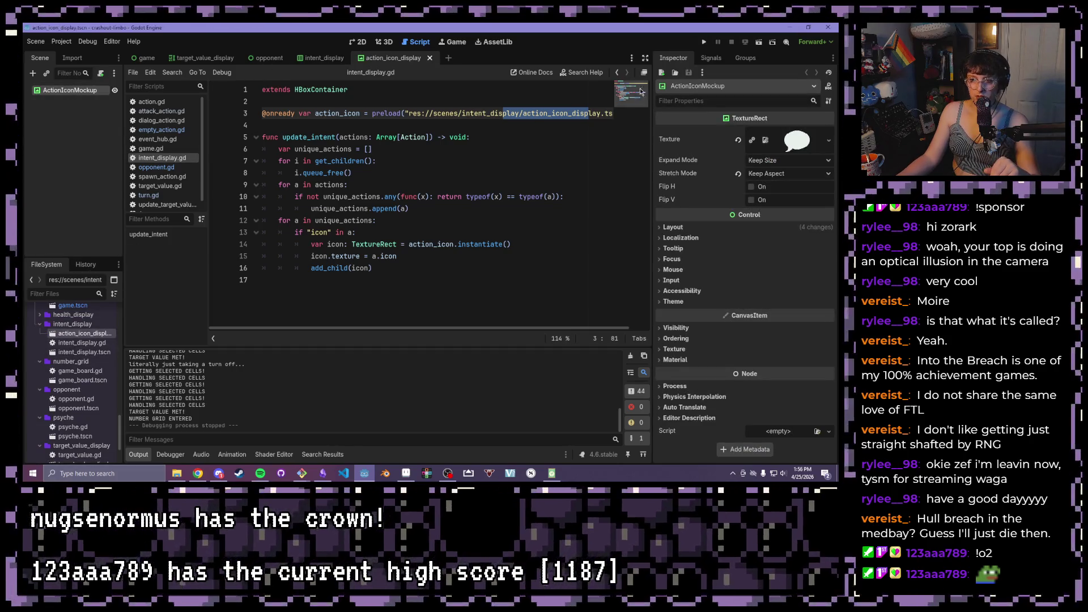
scroll(59, 383, "up", 15)
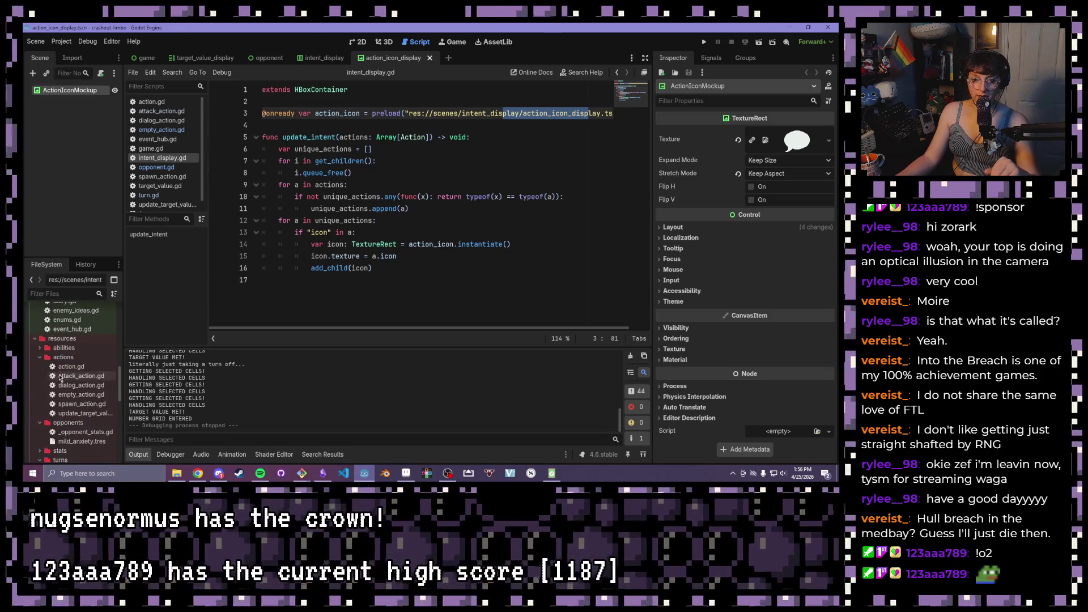
scroll(53, 364, "down", 3)
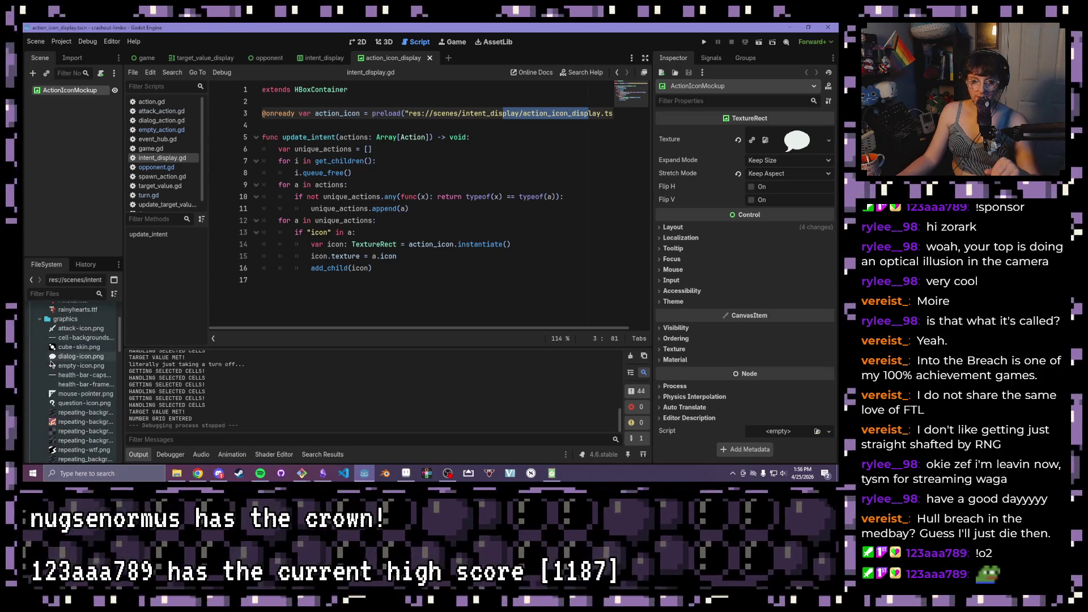
Assign shaders/wiggle.tres as ActionIconMockup's CanvasItem material.
left_click(40, 320)
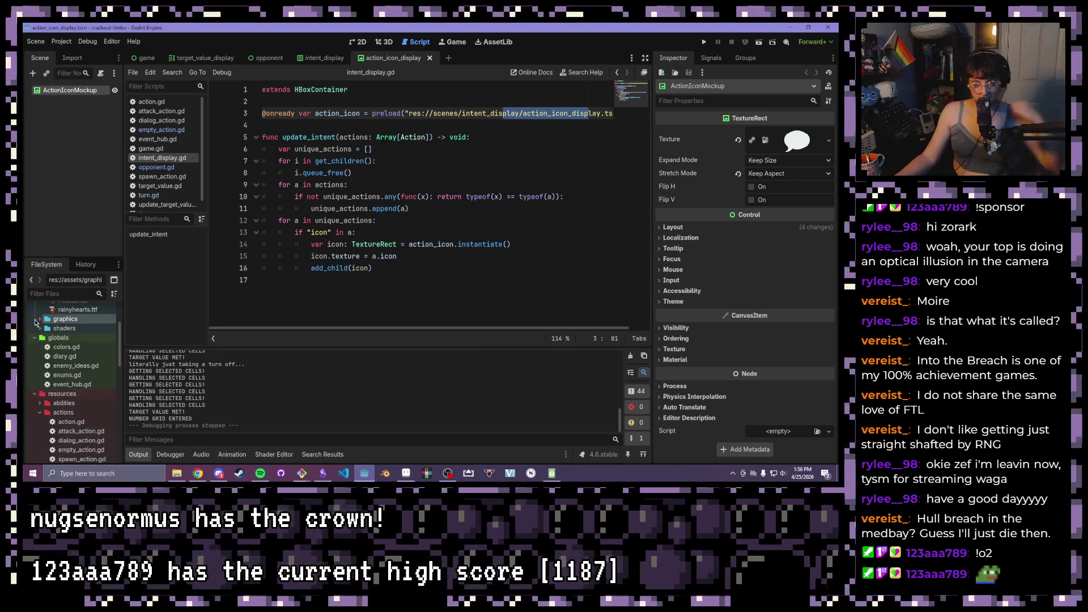
left_click(39, 328)
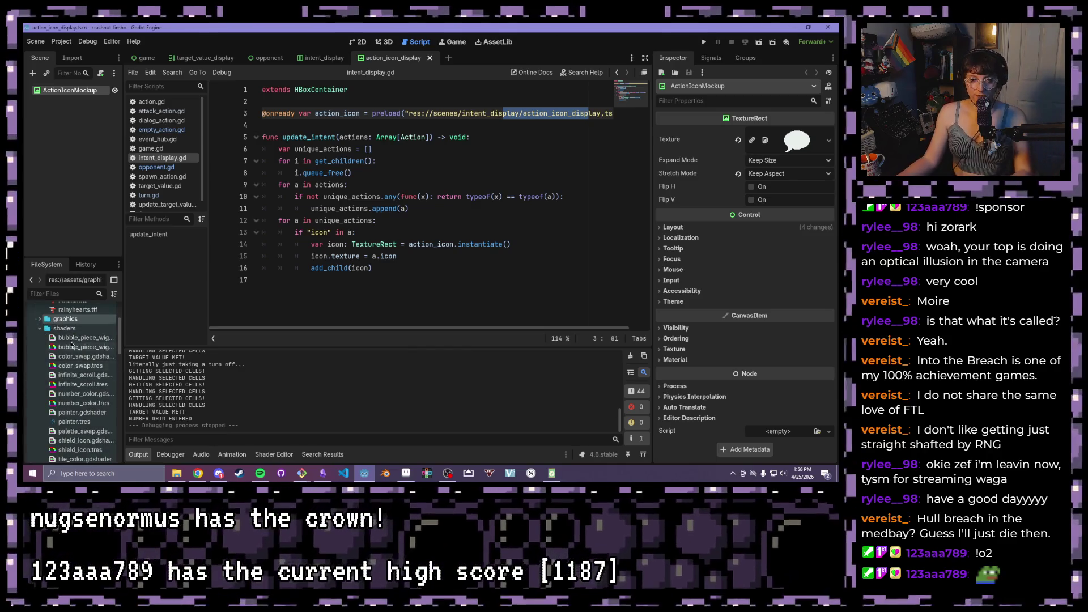
left_click(668, 360)
scroll(81, 383, "down", 1)
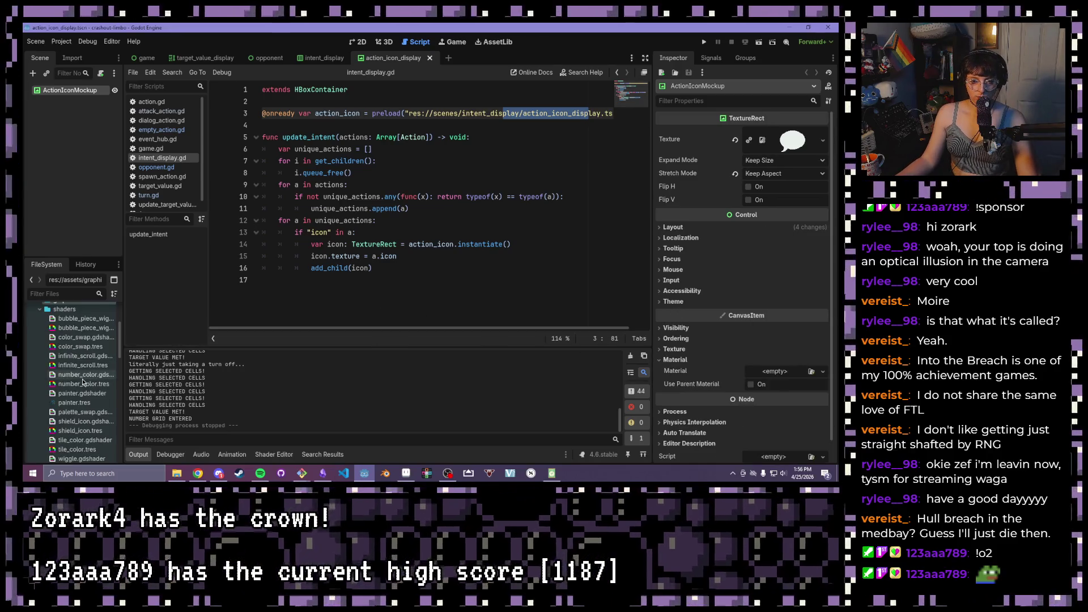
scroll(69, 441, "down", 1)
left_click_drag(73, 452, 781, 374)
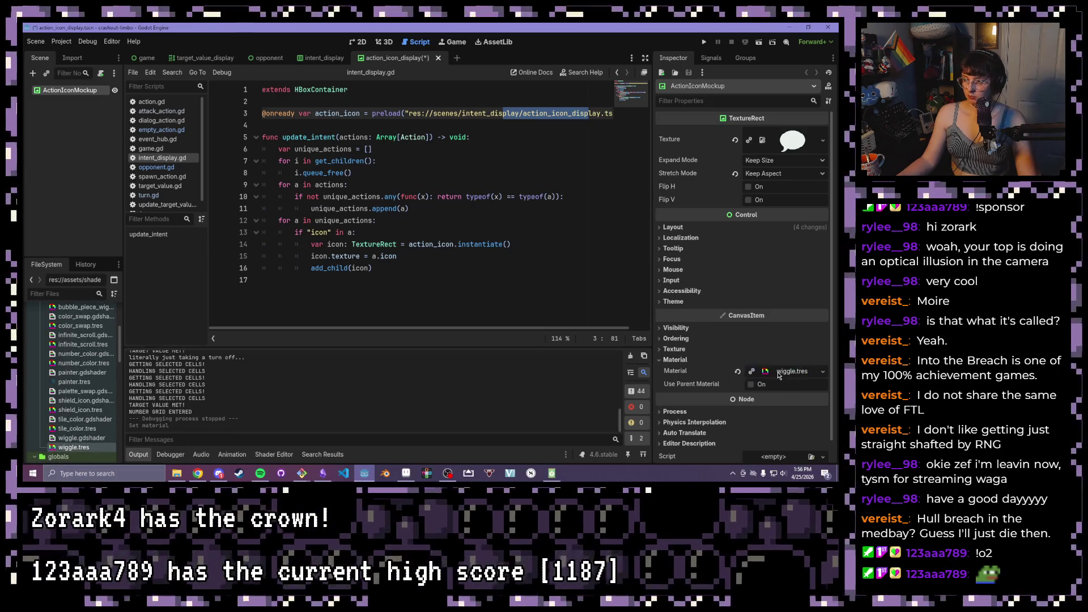
Return to the 2D view of the icon and run the game to test the wiggle material.
left_click(361, 42)
scroll(213, 172, "up", 5)
scroll(280, 243, "up", 1)
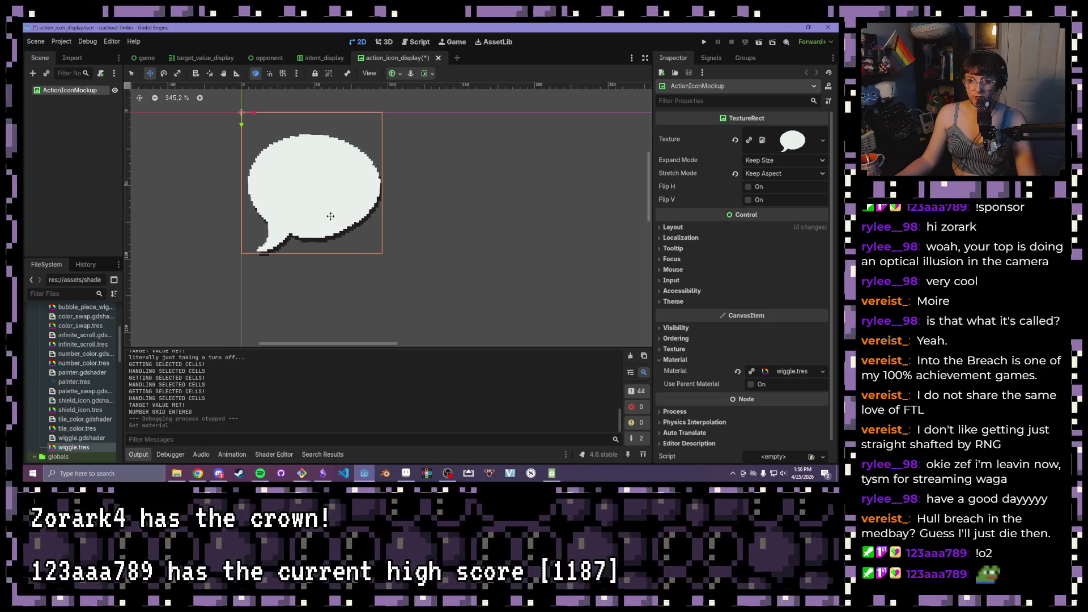
left_click(705, 44)
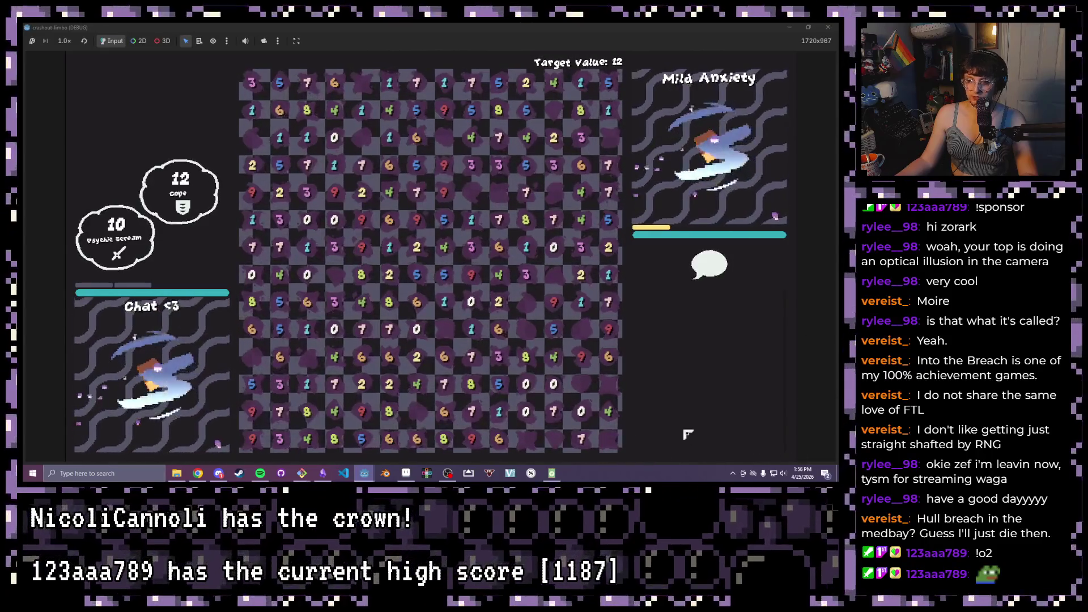
left_click(581, 357)
left_click(608, 357)
left_click(553, 357)
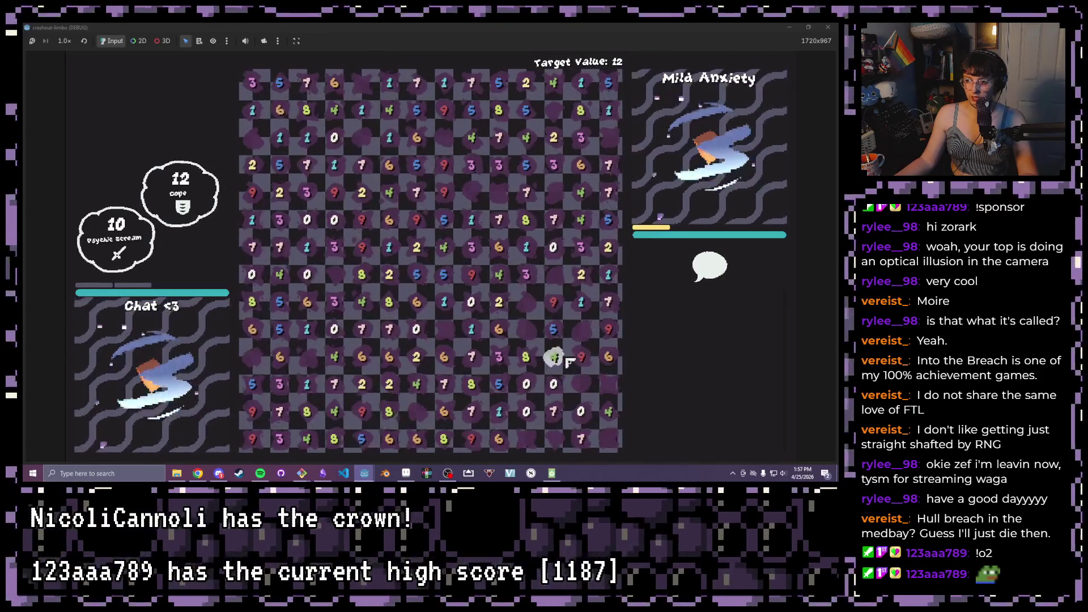
left_click(526, 357)
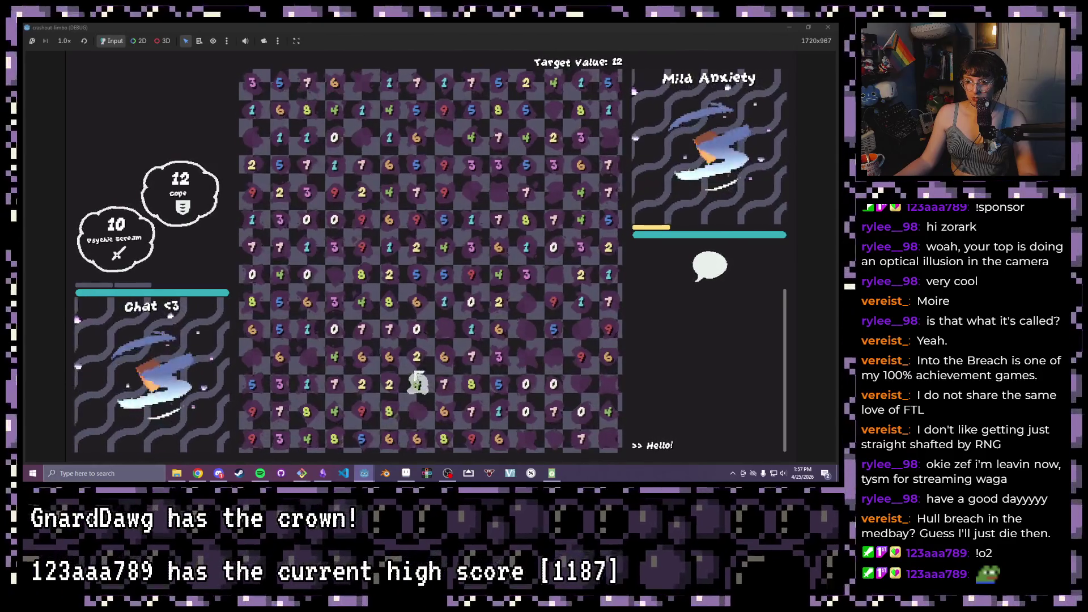
left_click(362, 358)
left_click(389, 357)
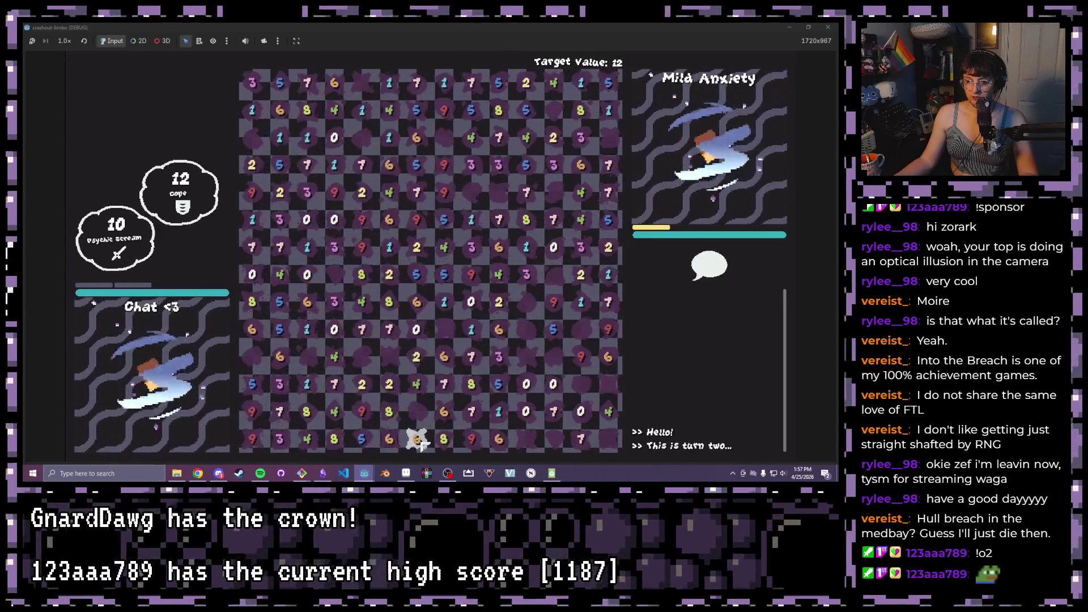
left_click(416, 439)
left_click(388, 438)
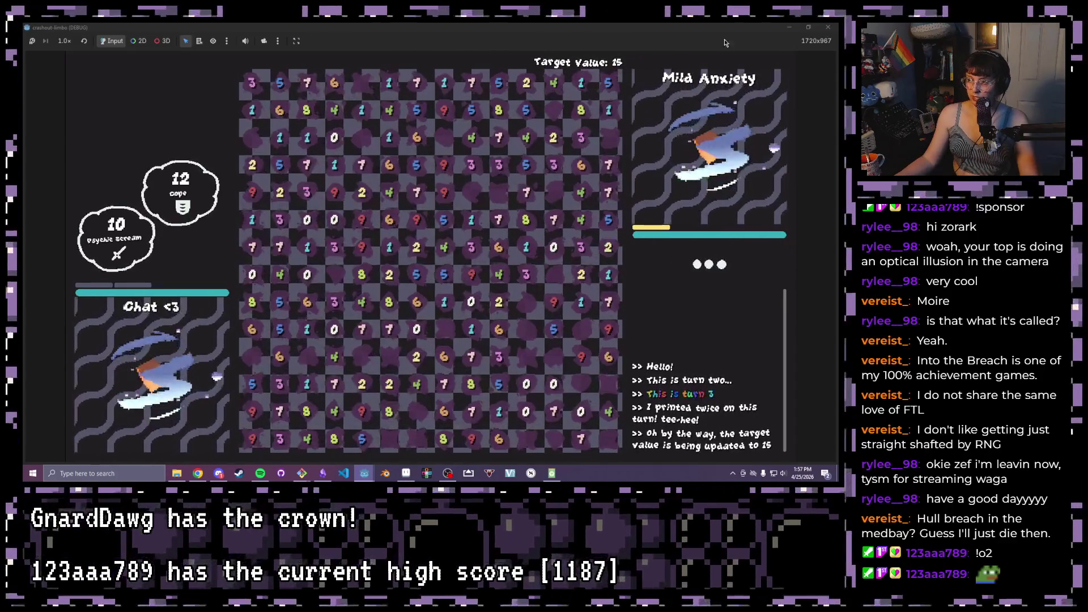
key("F8")
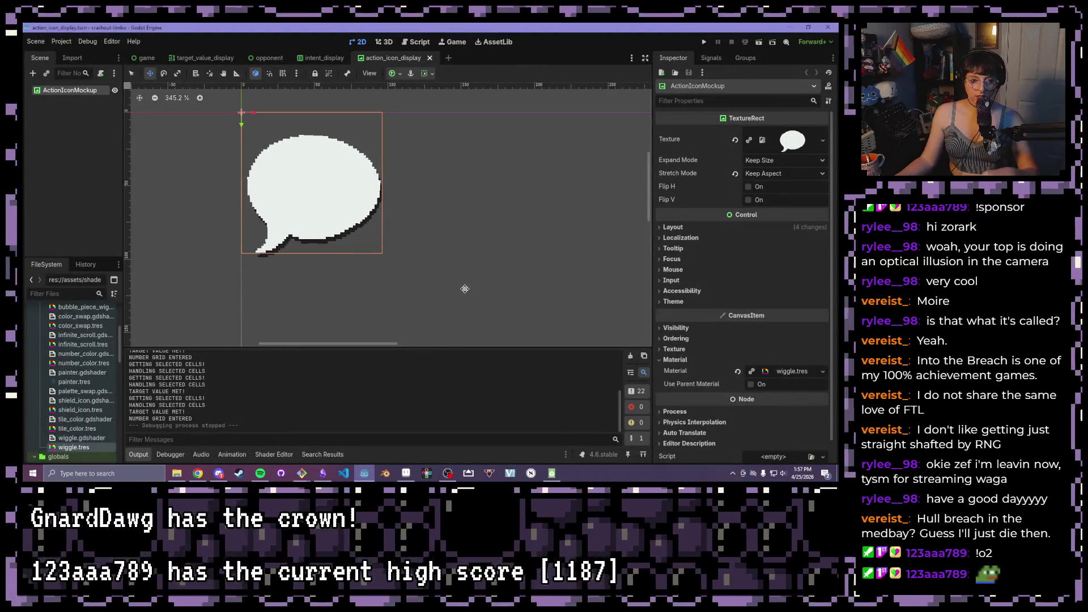